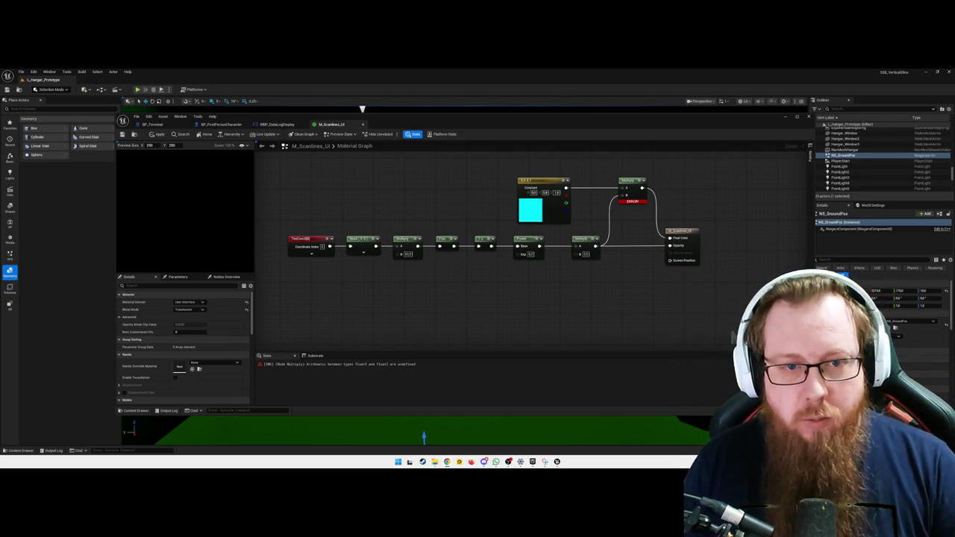
Step: Pan the M_Scanlines_UI material graph slightly to view the scanline node chain
drag(631, 300, 617, 296)
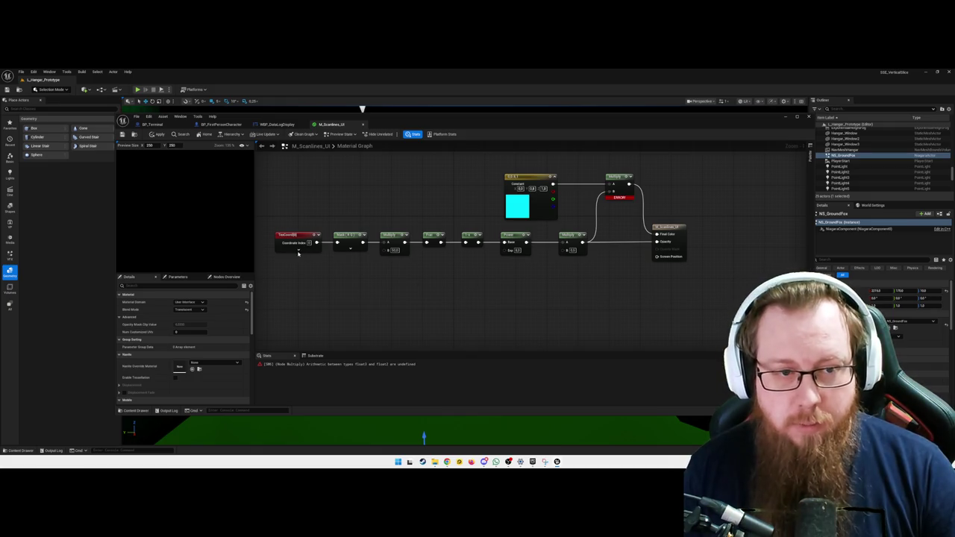
Step: Change the Mask node's channels to clear the float3/float2 Multiply error, then collapse TexCoord and Mask
click(297, 246)
click(299, 250)
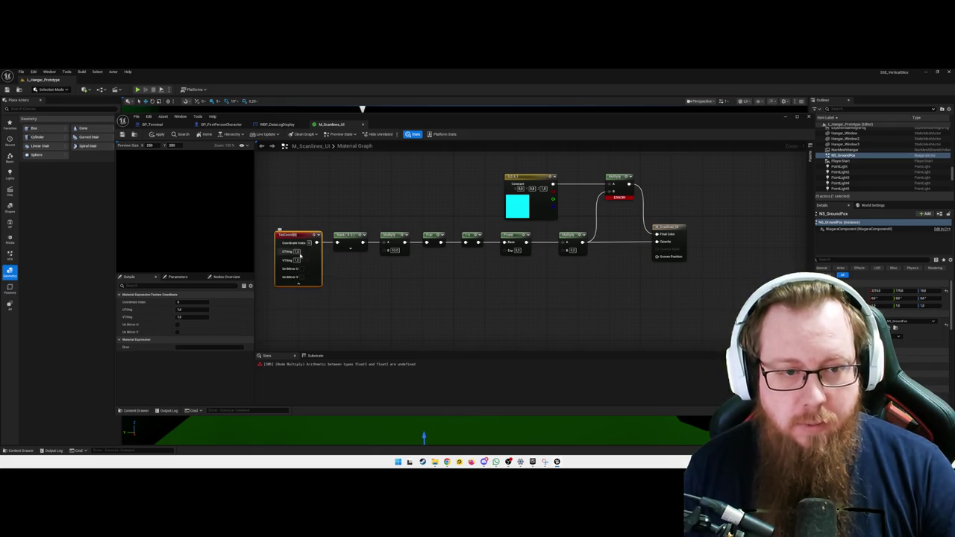
click(350, 249)
click(346, 257)
click(486, 296)
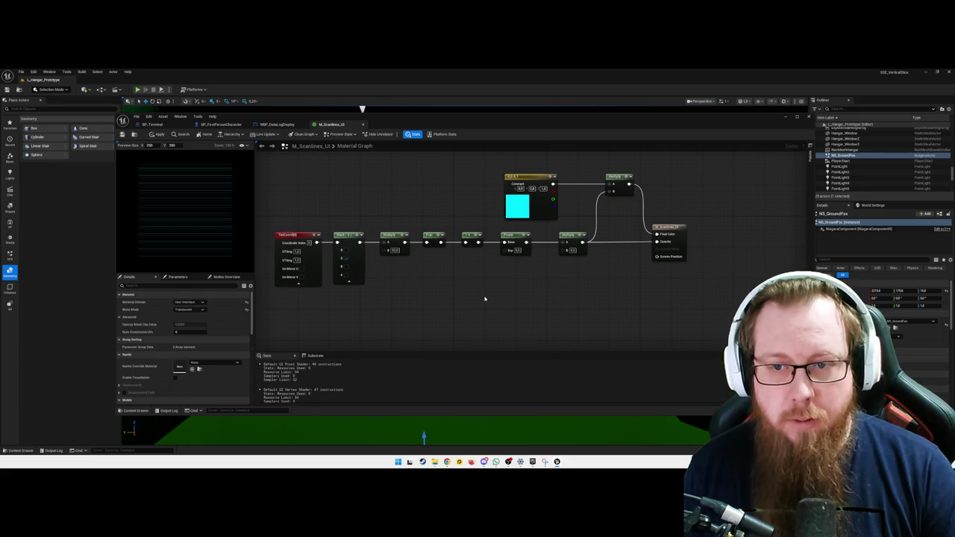
click(299, 284)
click(348, 280)
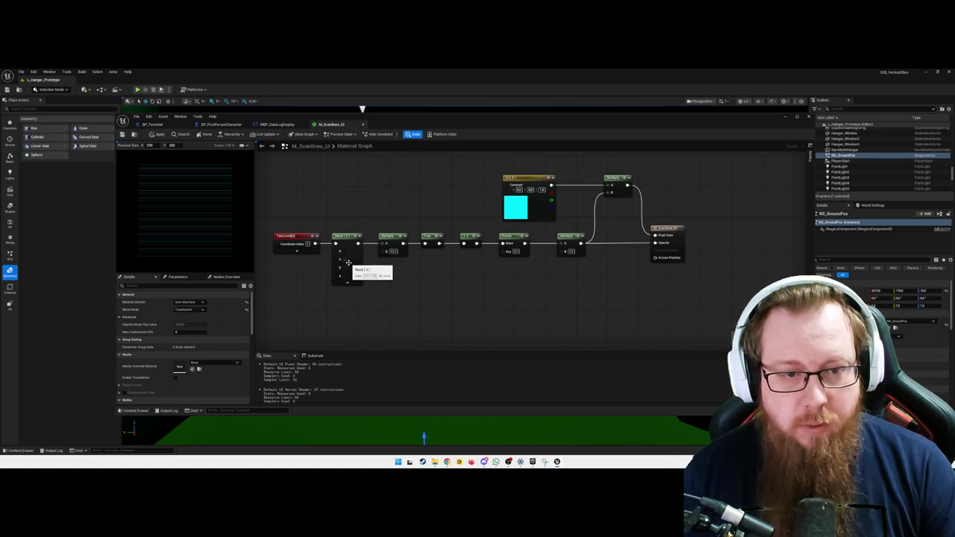
Step: Look over the error-free scanline graph and close the material editor
drag(358, 283, 426, 284)
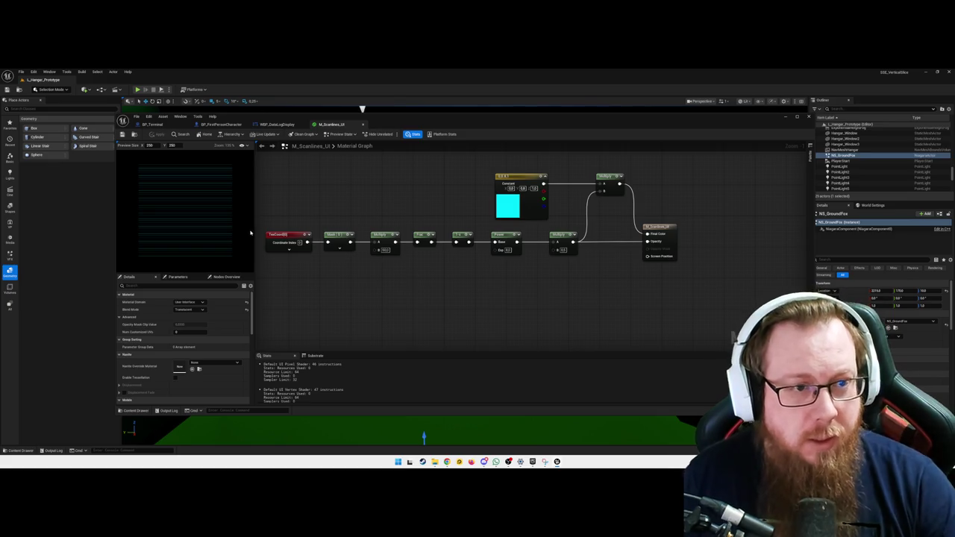
scroll(198, 202, up, 1)
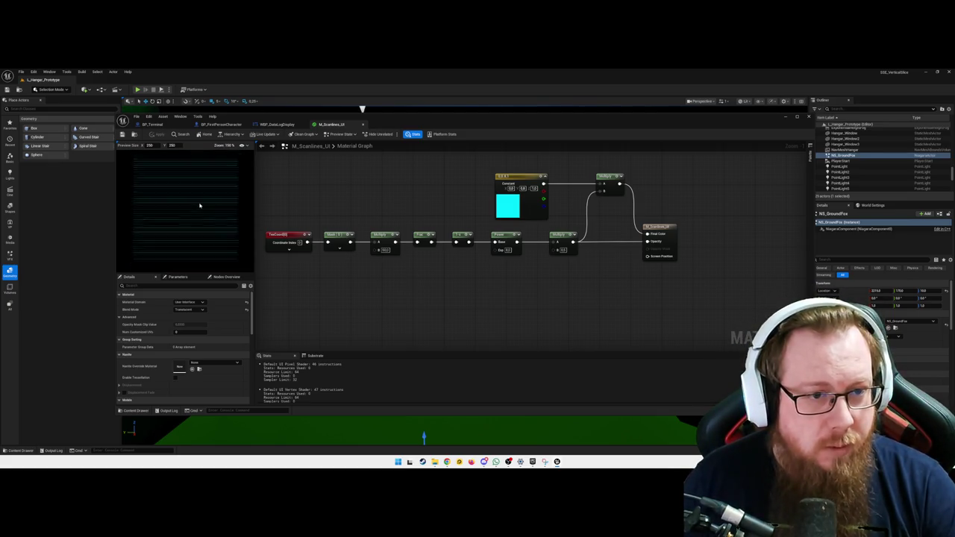
mouse_move(451, 291)
mouse_down()
mouse_move(444, 318)
mouse_move(449, 297)
mouse_up()
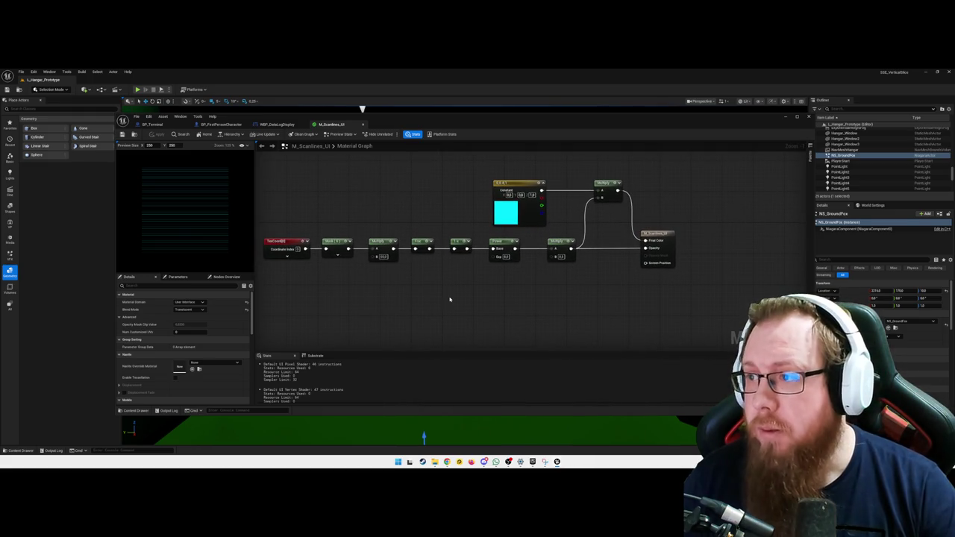
drag(529, 284, 514, 296)
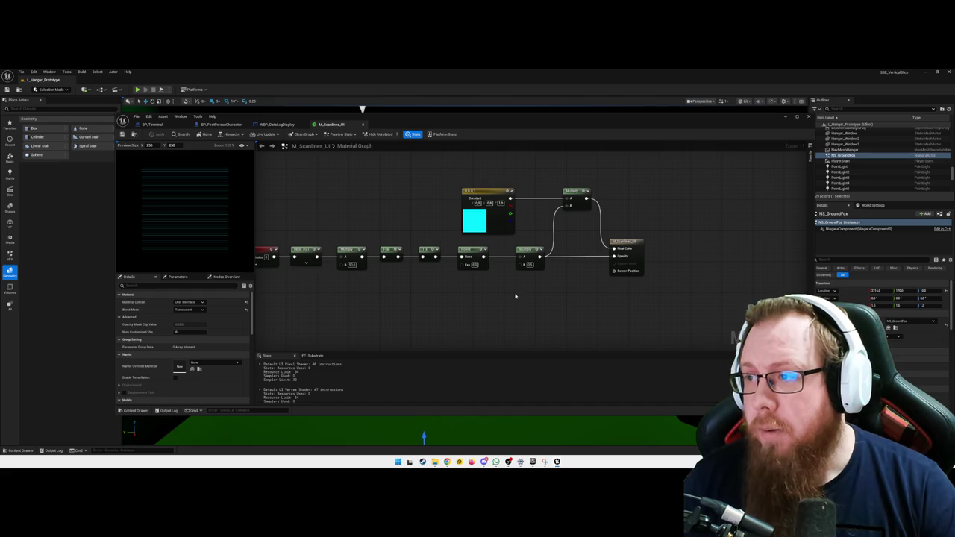
click(808, 117)
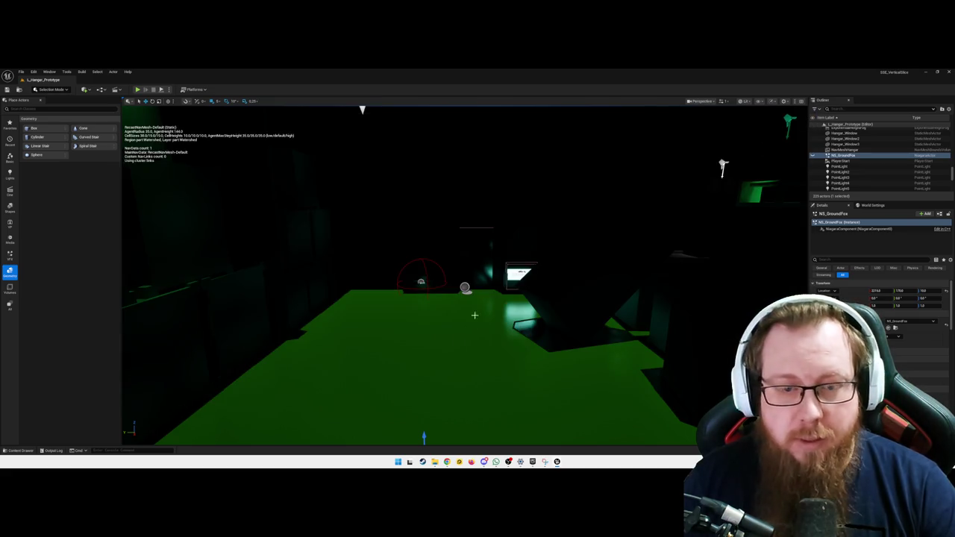
Step: Open the WBP_DataLogDisplay widget blueprint from the UI folder
key(ctrl+space)
click(22, 428)
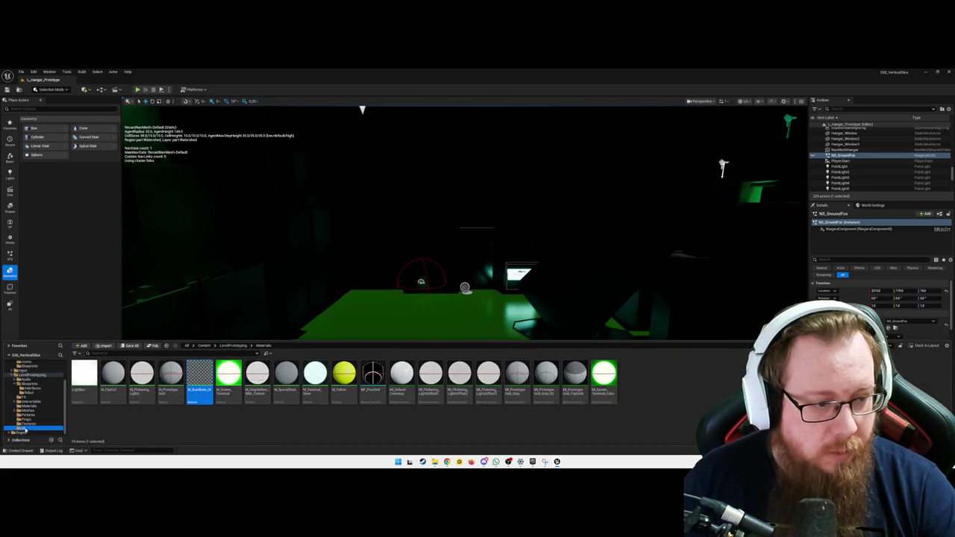
double_click(91, 368)
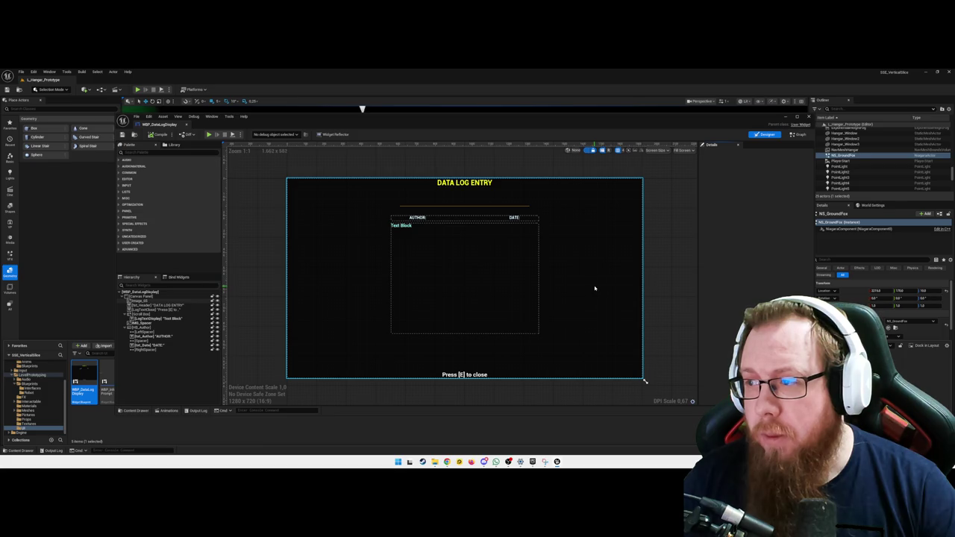
Step: Add an Image widget to the hierarchy and name it IMG_ScanlinesOverlay
click(159, 153)
text(image)
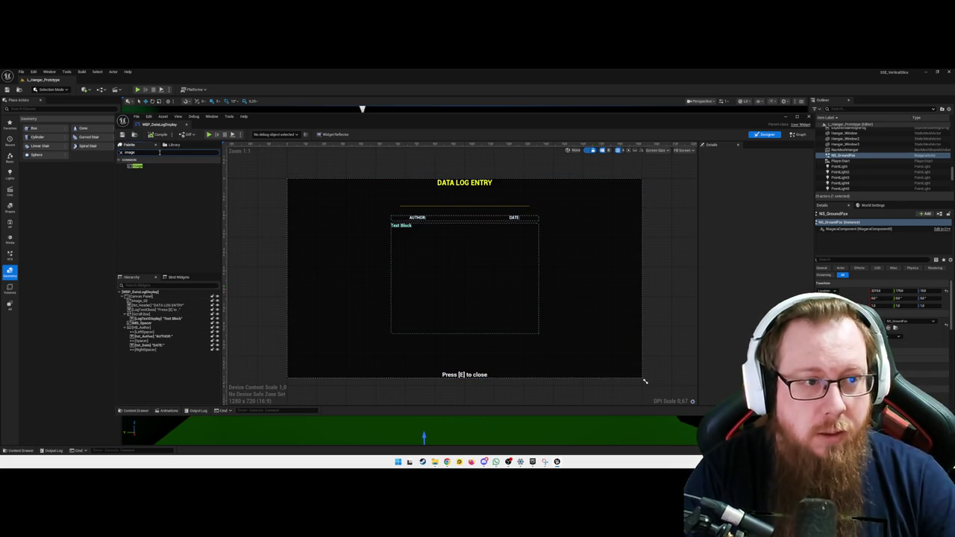
mouse_move(135, 166)
mouse_down()
mouse_move(153, 173)
mouse_move(164, 325)
mouse_move(158, 319)
mouse_up()
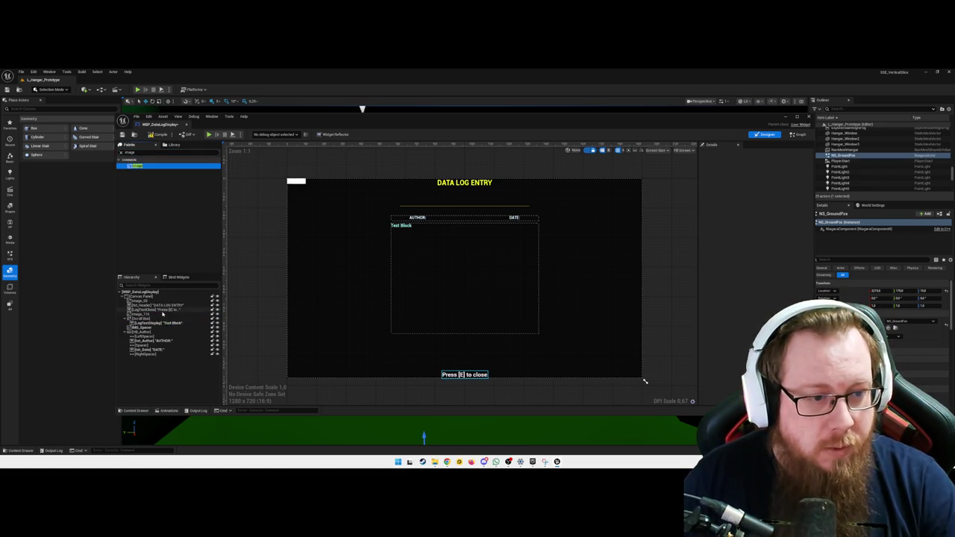
click(158, 319)
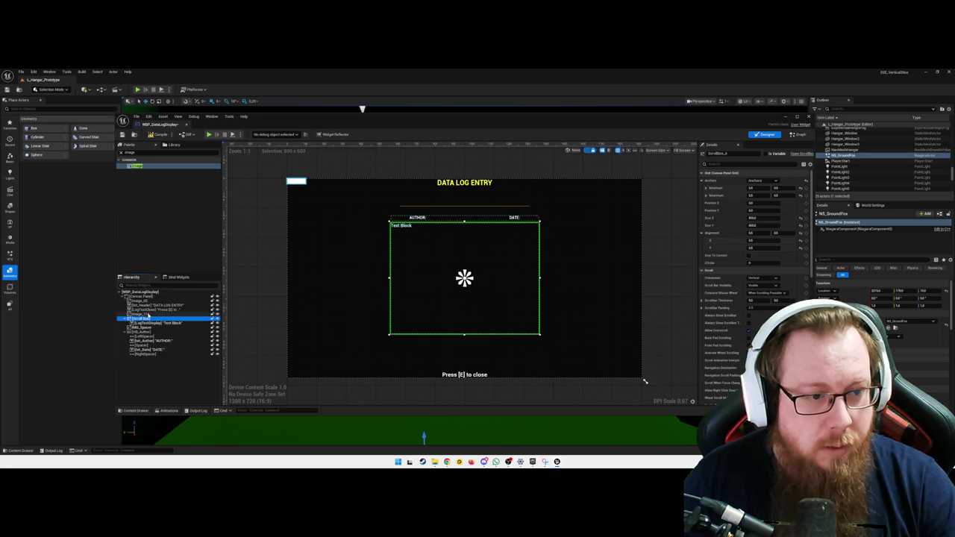
click(150, 314)
click(738, 153)
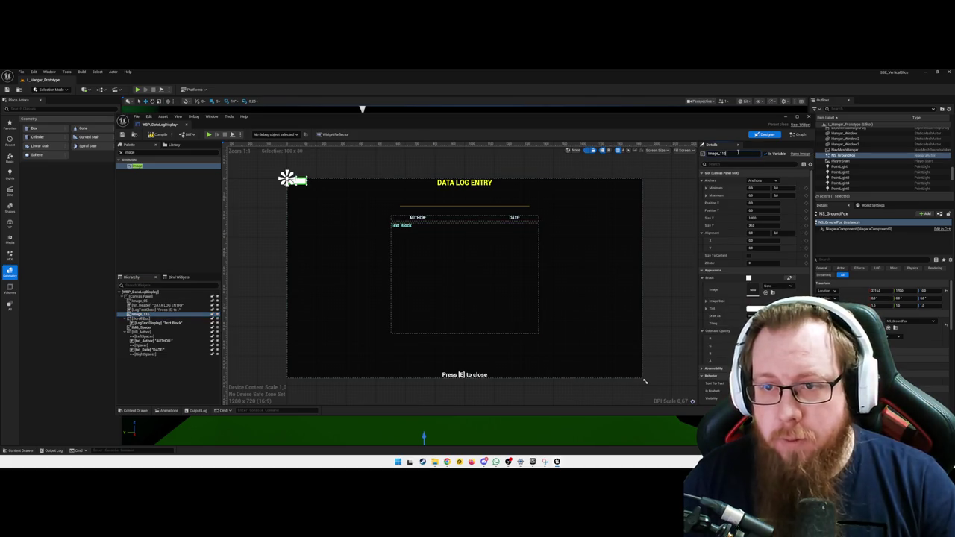
text(IMG_Scanlines)
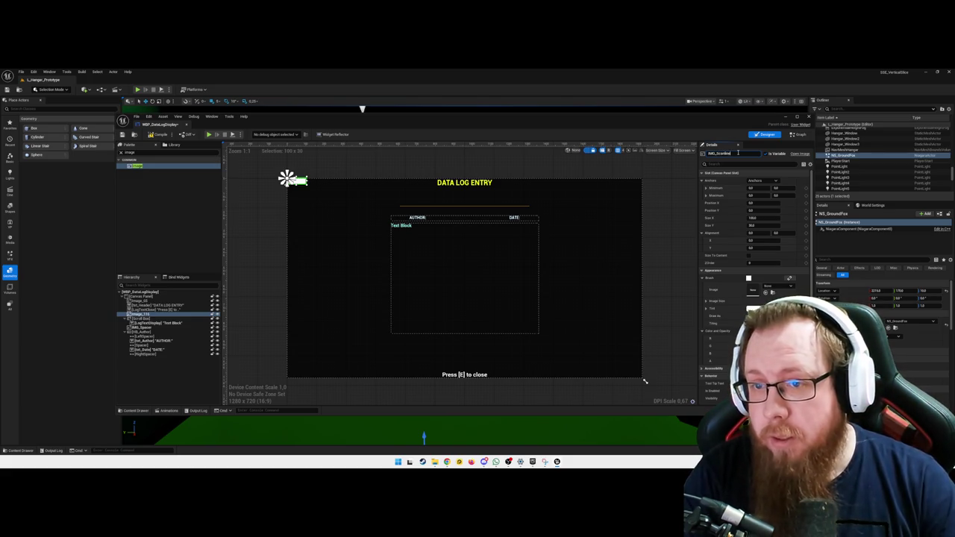
text(Overlay)
key(Return)
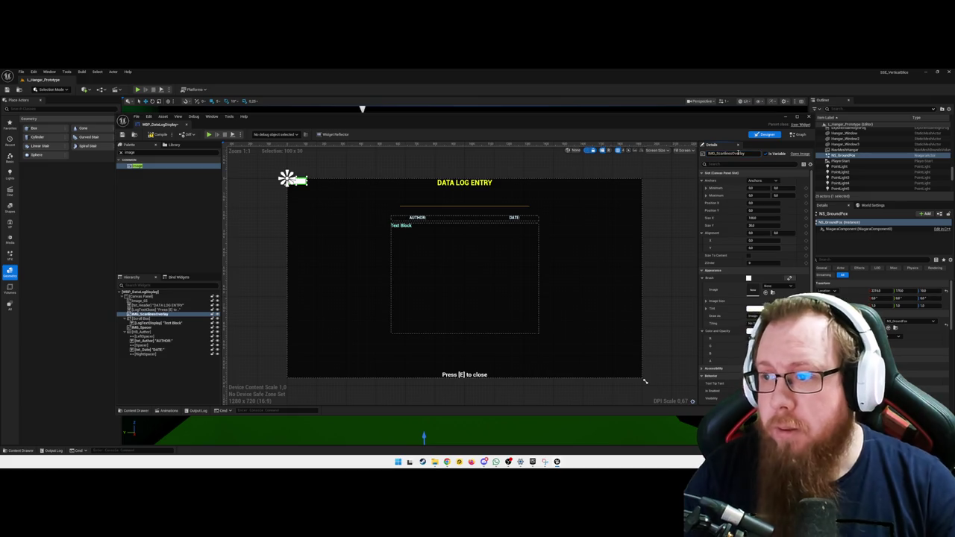
Step: Anchor the image full-stretch with Offset Right and Offset Bottom set to 0
click(763, 180)
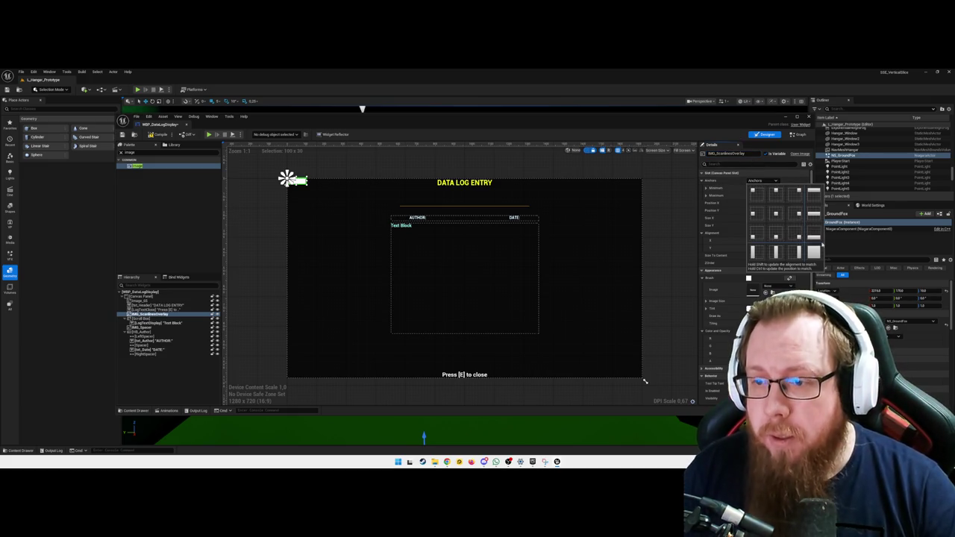
click(815, 252)
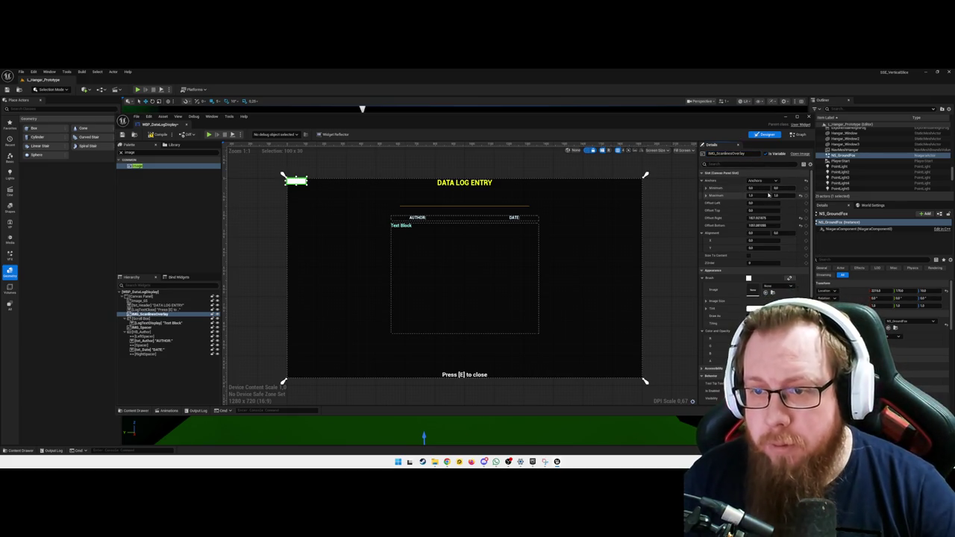
click(761, 218)
text(0)
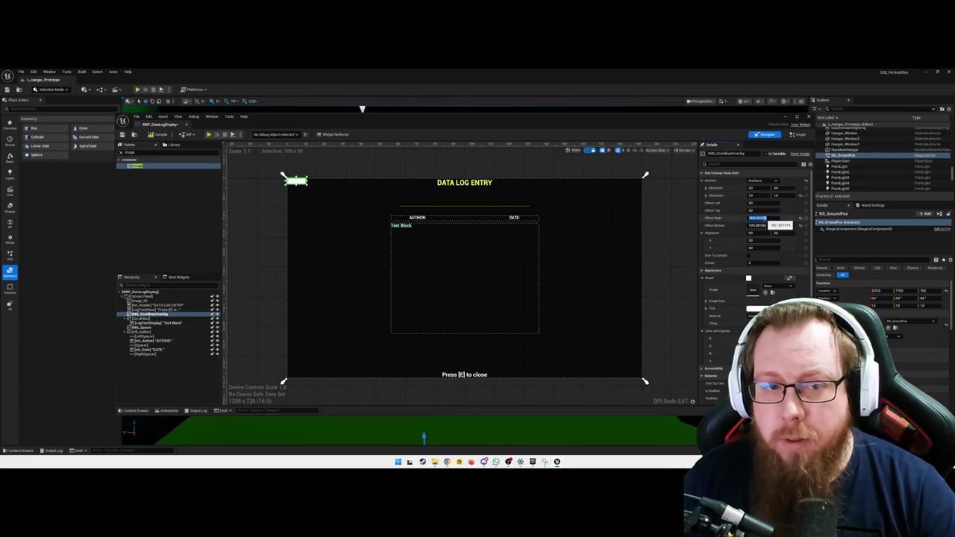
key(Tab)
text(0)
key(Tab)
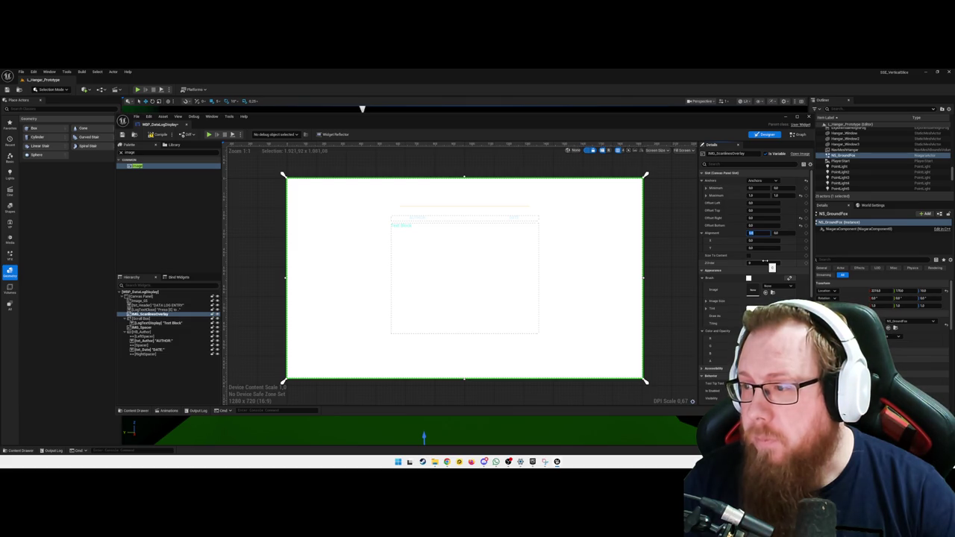
Step: Paste M_Scanlines_UI into the overlay image's Brush Image, then deselect on the canvas
scroll(925, 335, down, 5)
scroll(888, 314, up, 5)
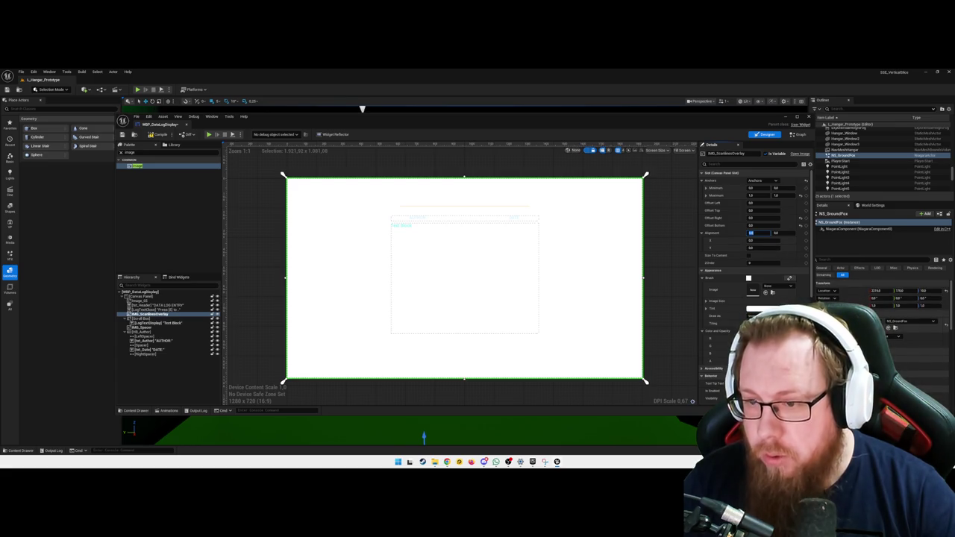
right_click(763, 292)
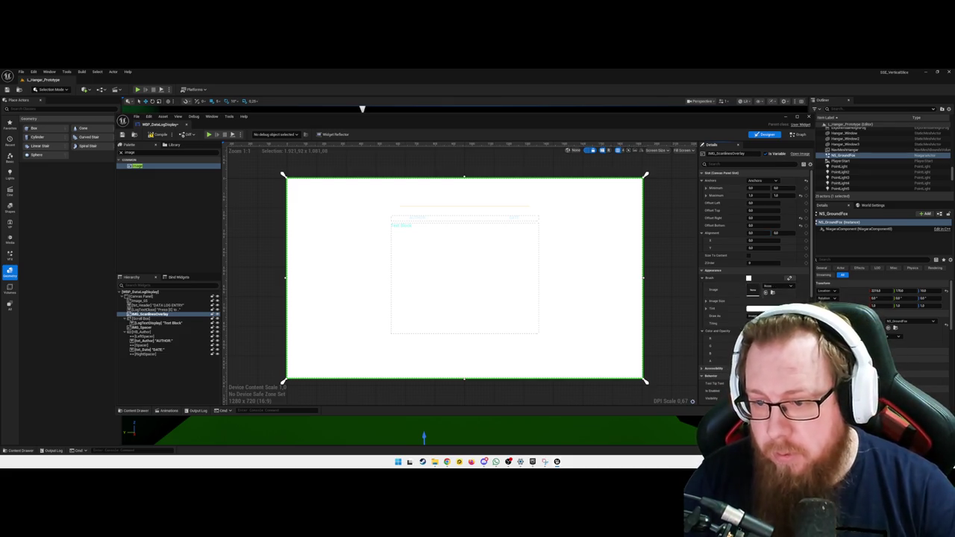
click(776, 304)
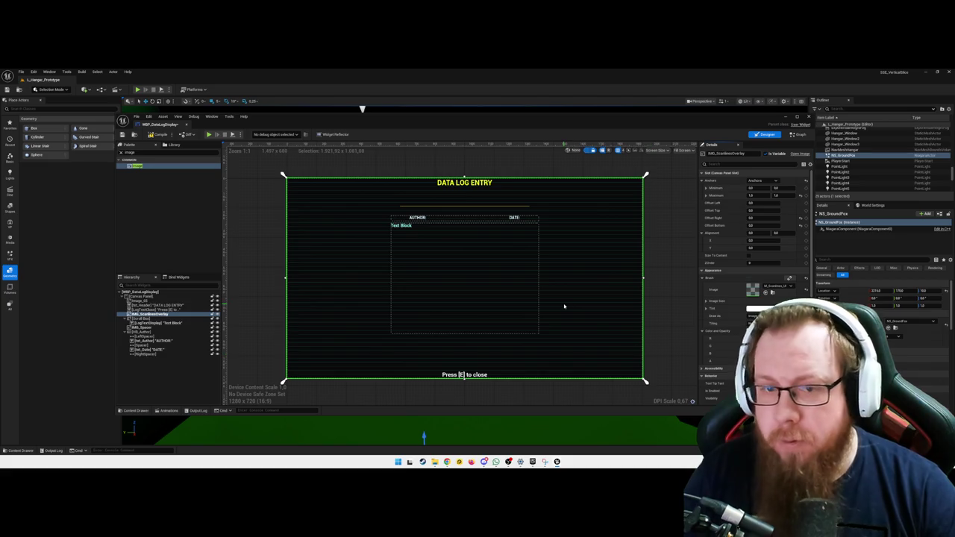
click(662, 266)
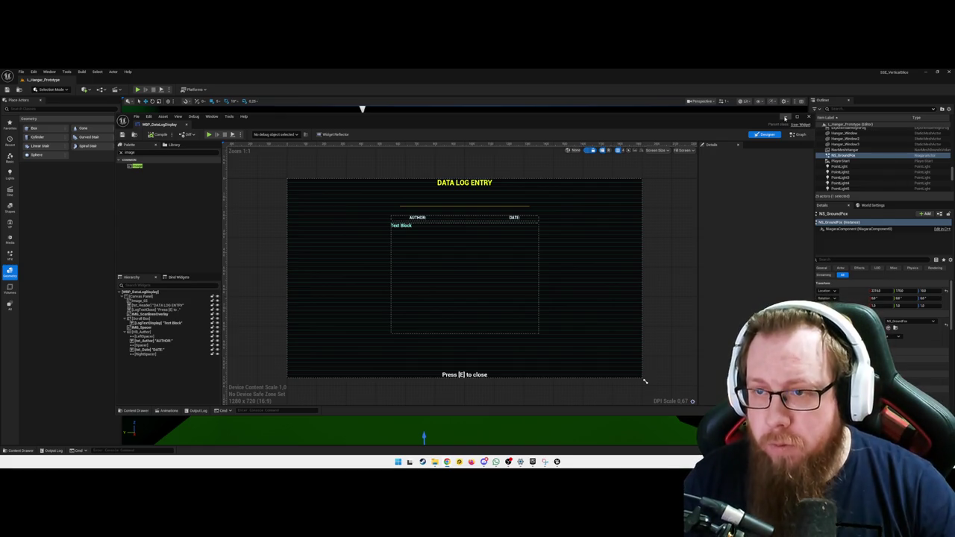
Step: Close the widget editor and play-test, opening and closing the data log with E
click(482, 429)
key(alt+p)
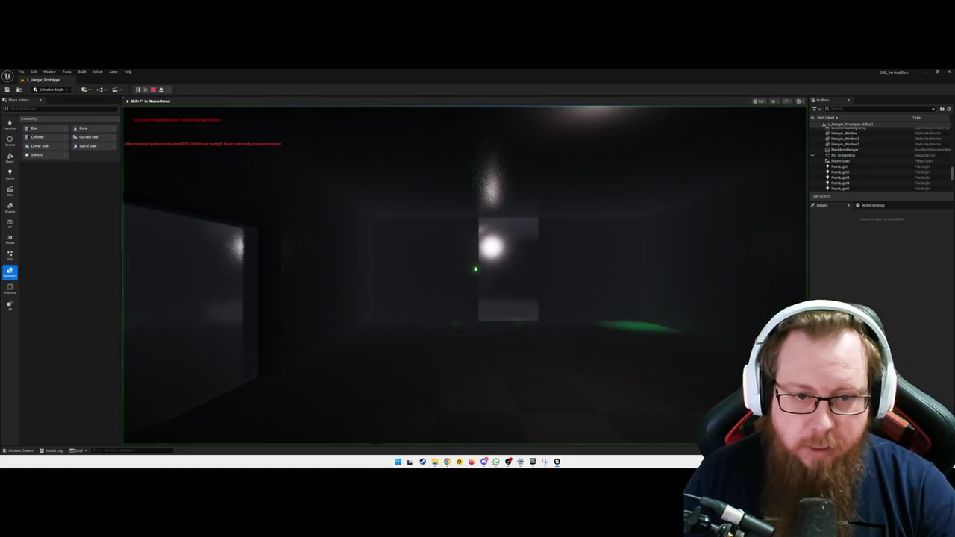
key(e)
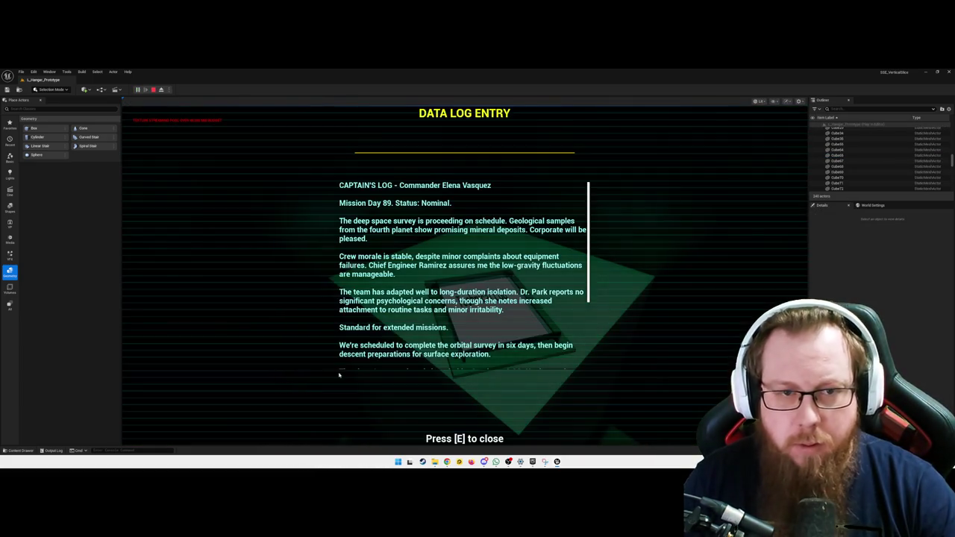
scroll(404, 354, down, 2)
scroll(462, 313, up, 2)
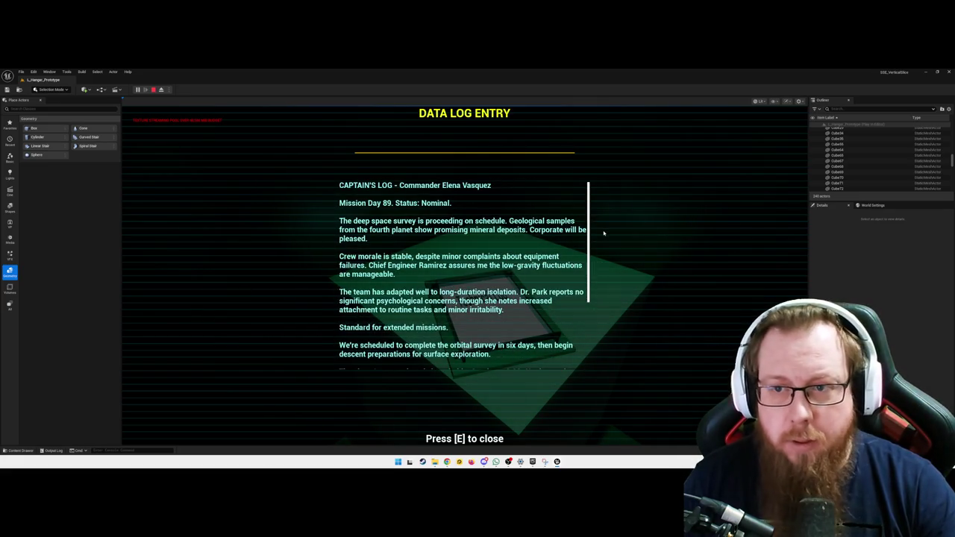
key(e)
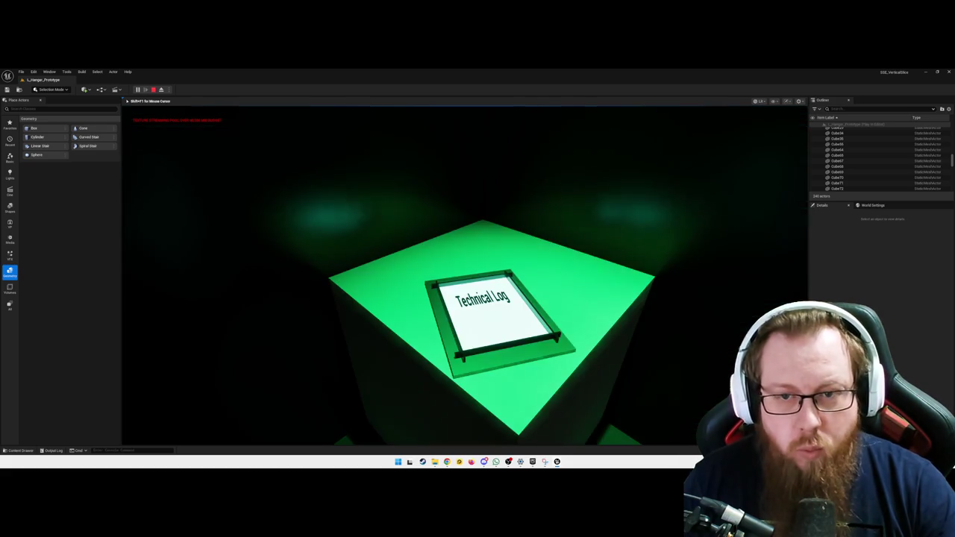
Step: Quit the play session from the Esc pause menu
key(Escape)
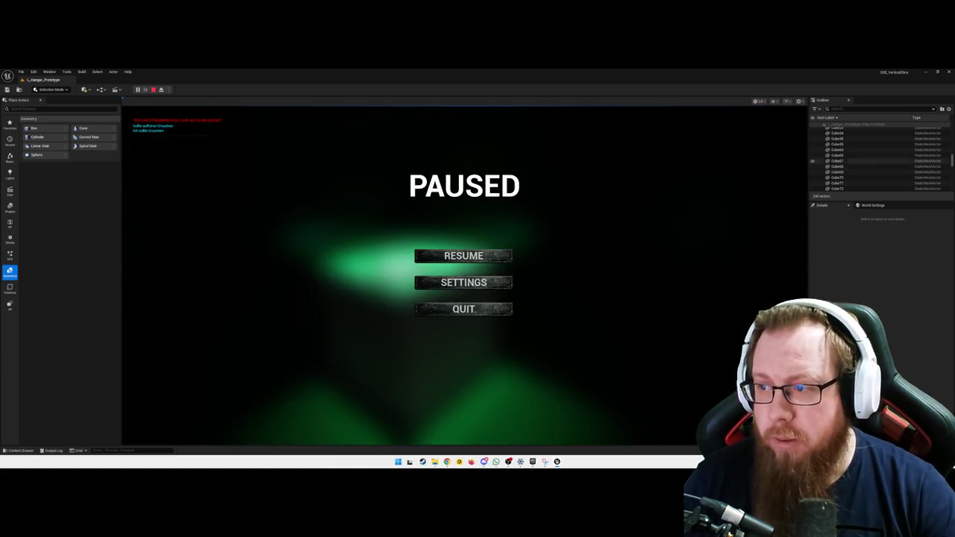
click(493, 309)
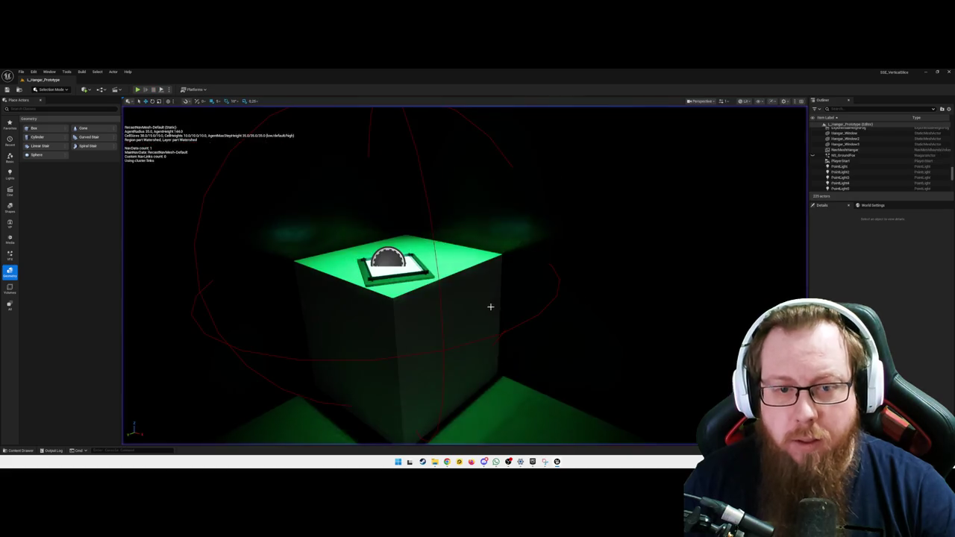
key(ctrl+space)
Step: Reopen WBP_DataLogDisplay from the Content Drawer to view the scanline overlay
double_click(84, 384)
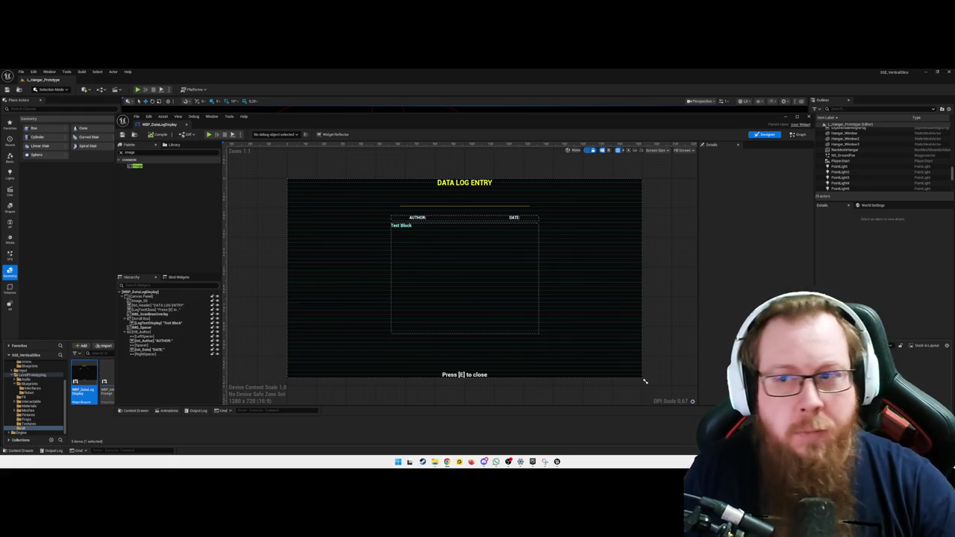
Step: Minimize the widget editor and open BP_DataLog from LevelPrototyping > Blueprints
click(784, 117)
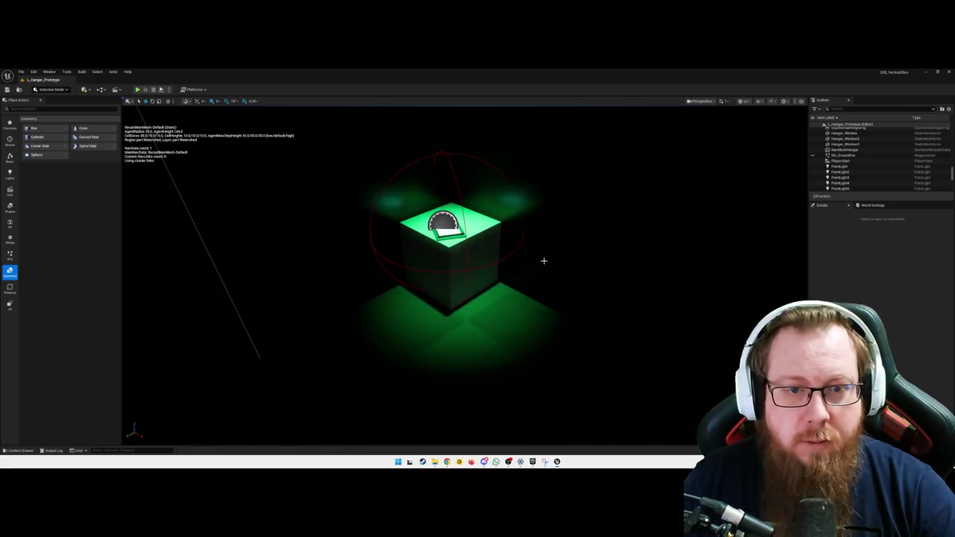
click(21, 451)
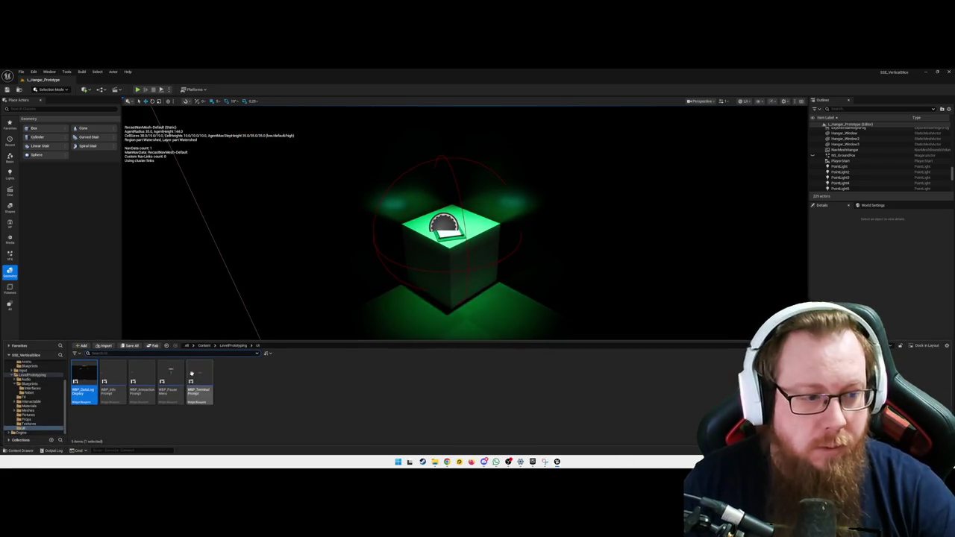
click(32, 385)
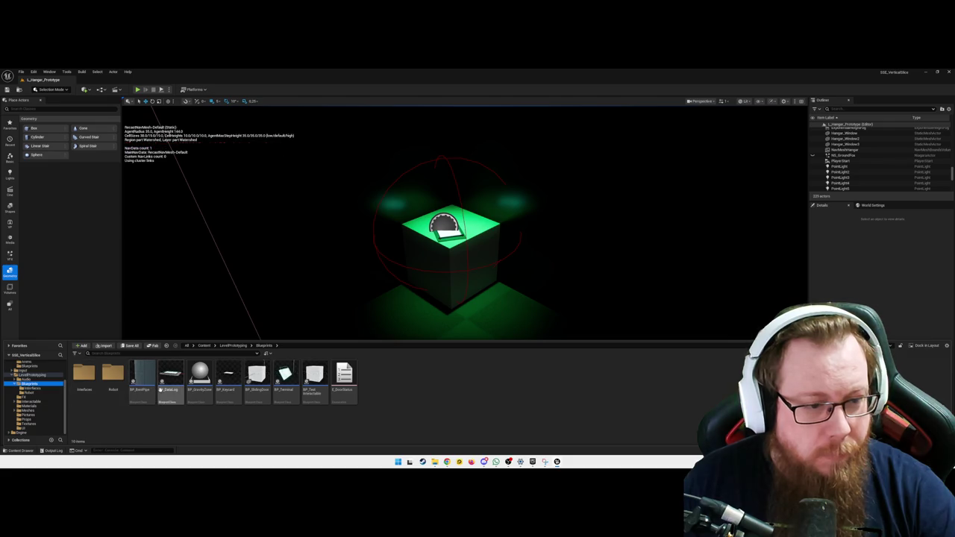
double_click(169, 376)
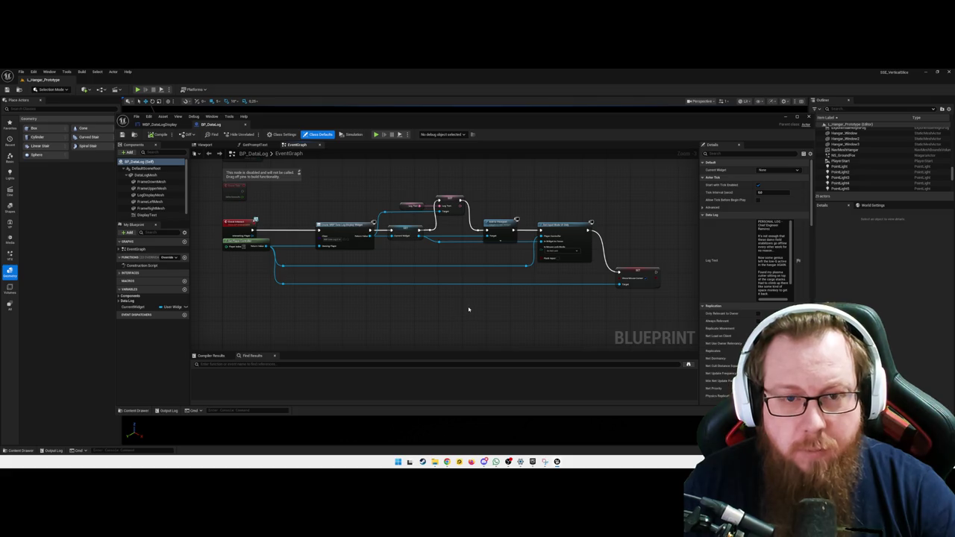
scroll(469, 309, up, 1)
mouse_move(420, 241)
mouse_down()
mouse_move(407, 251)
mouse_move(421, 280)
mouse_up()
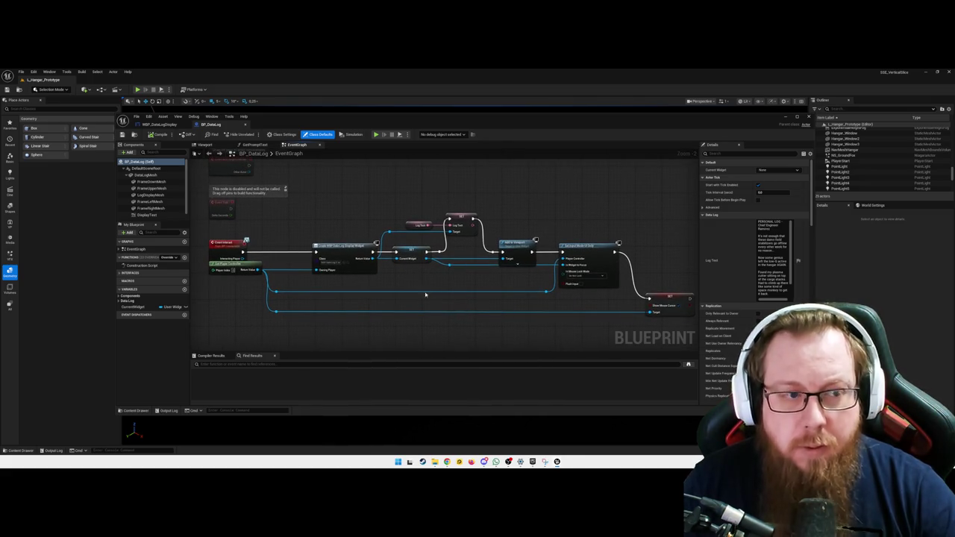
Step: Inspect BP_DataLog's components and variables, including DisplayText and the LogText variable
click(133, 296)
click(119, 296)
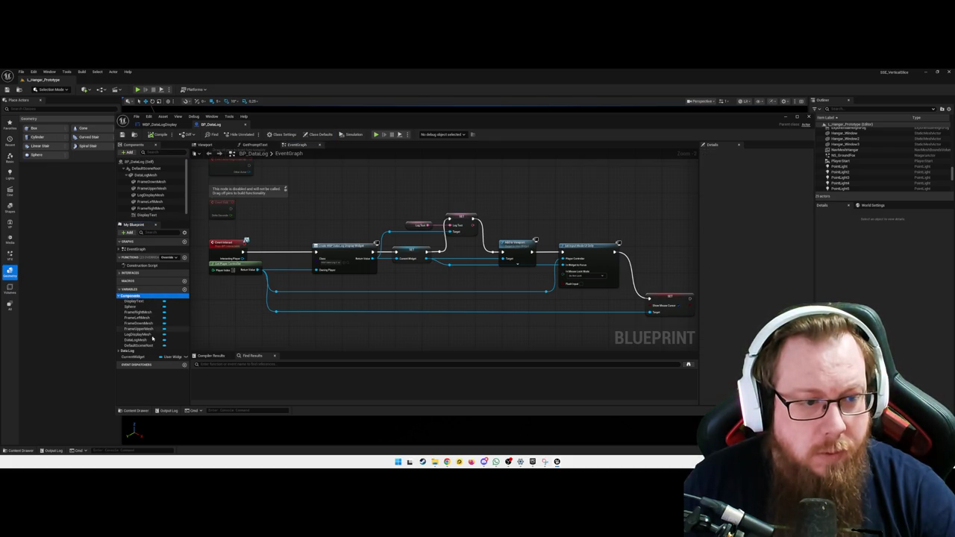
click(121, 289)
click(121, 290)
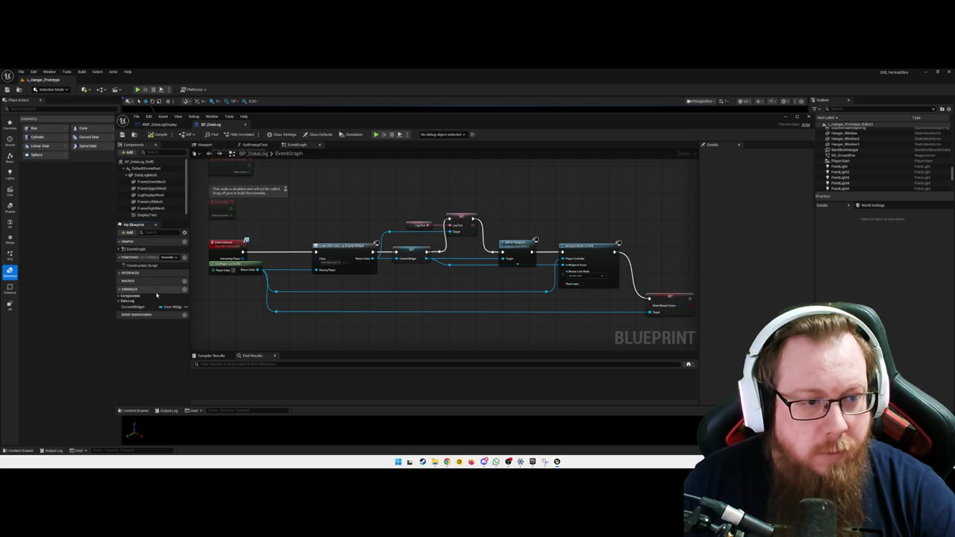
click(118, 296)
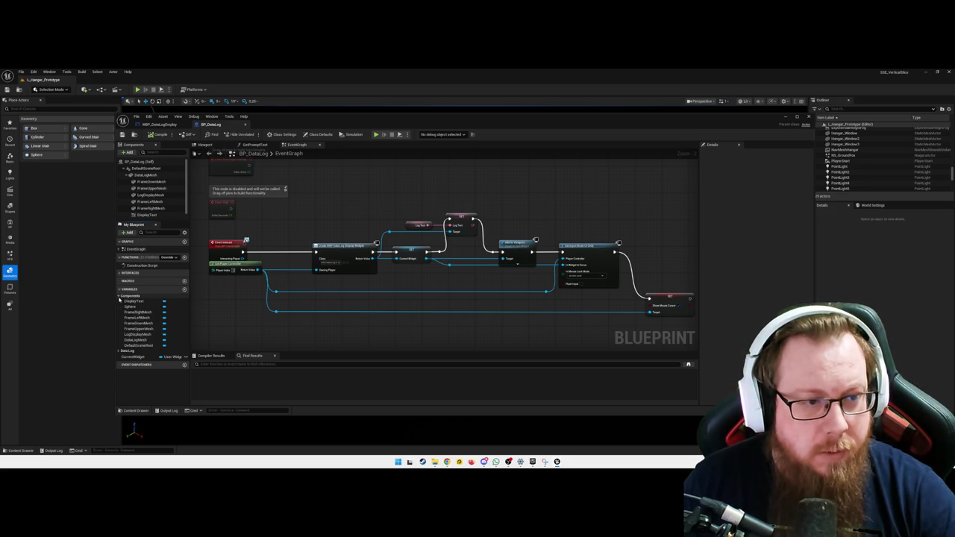
scroll(152, 195, down, 1)
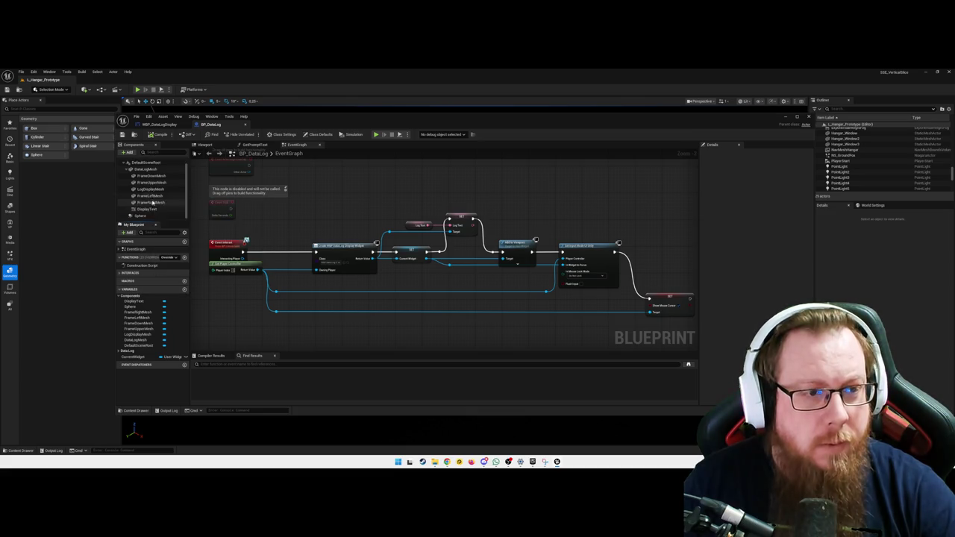
click(155, 210)
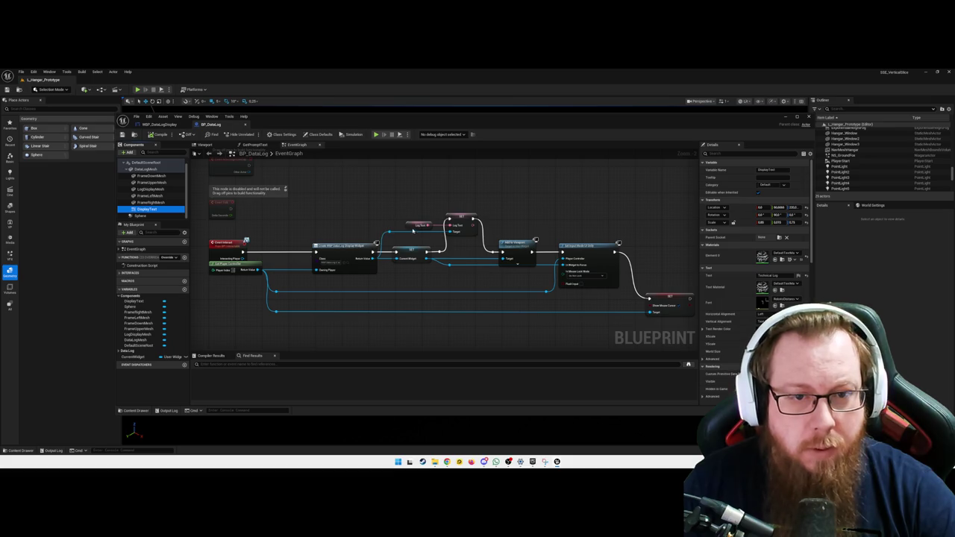
click(413, 225)
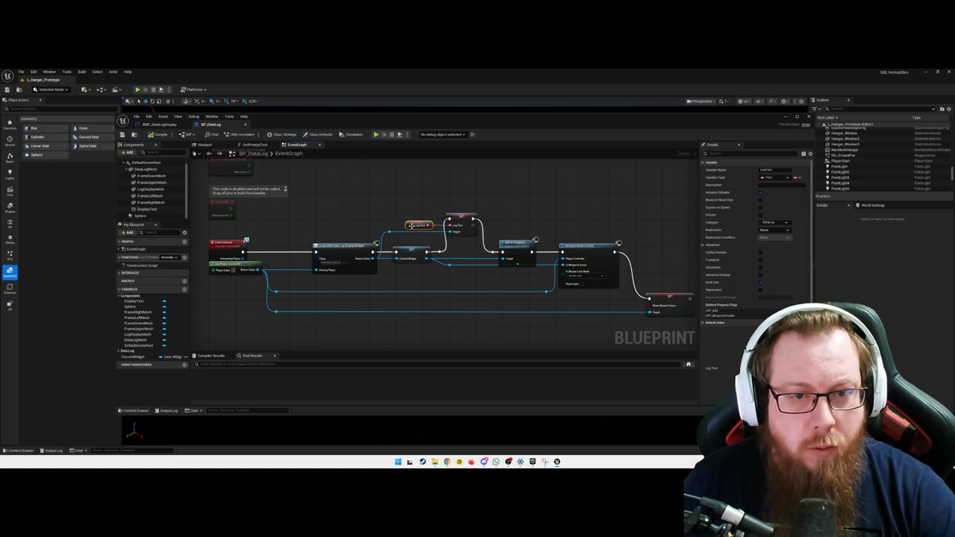
click(371, 208)
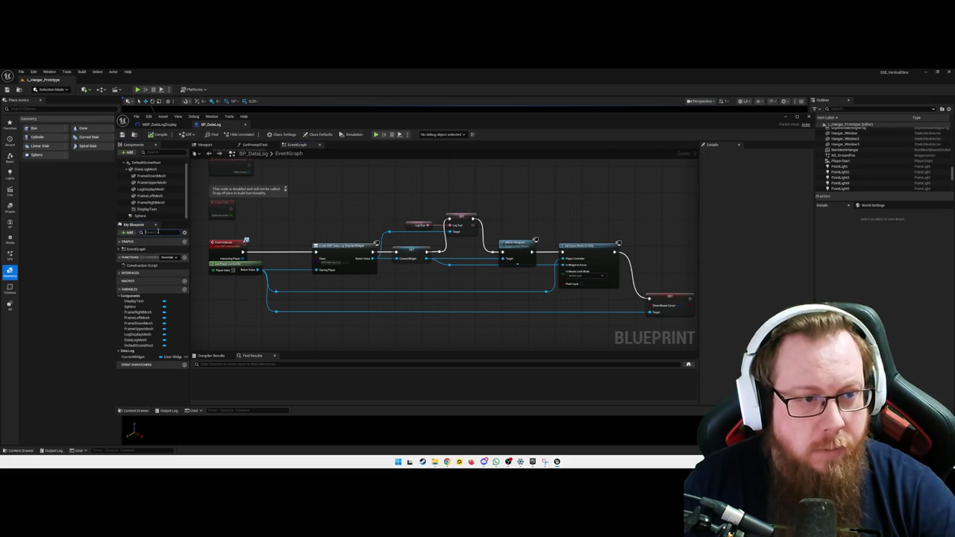
Step: Add a new variable named LogAuthor with type Text
text(text)
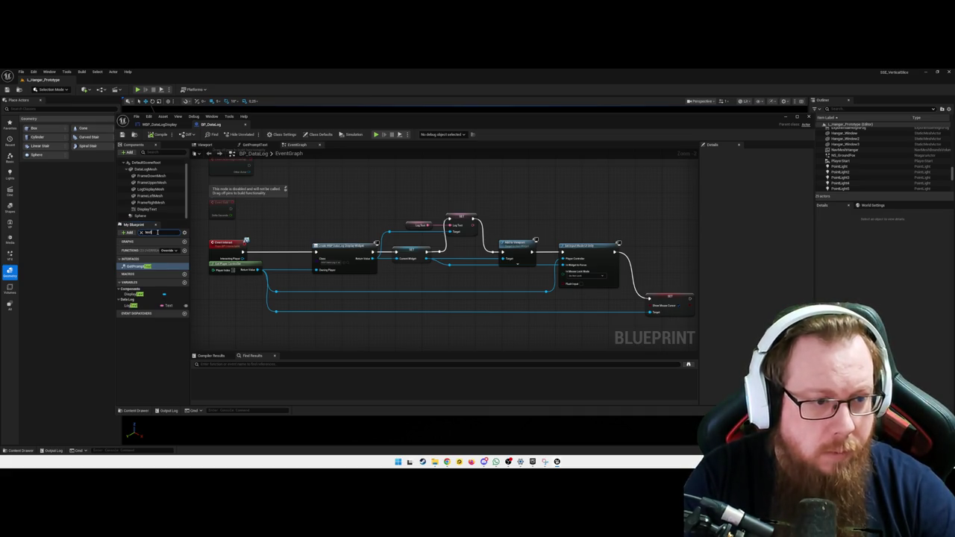
click(160, 352)
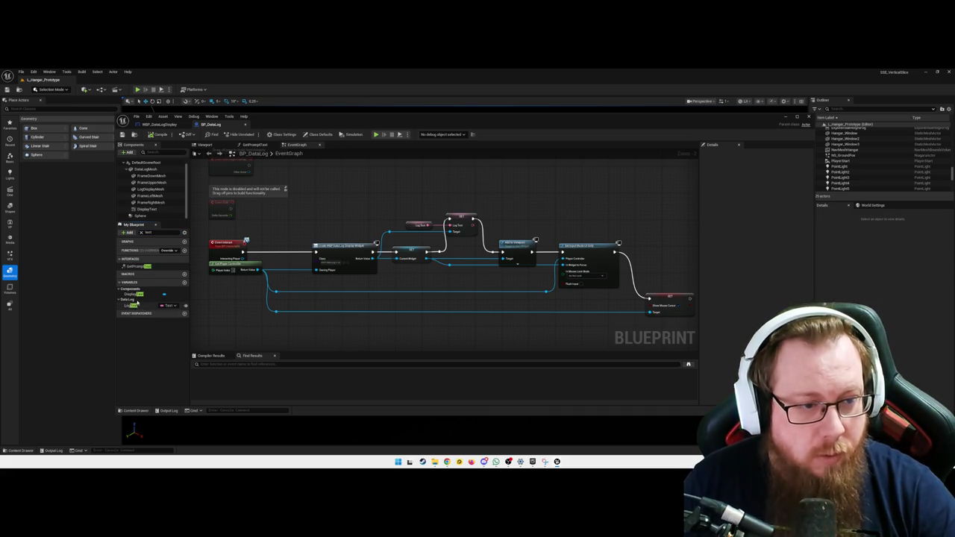
click(185, 283)
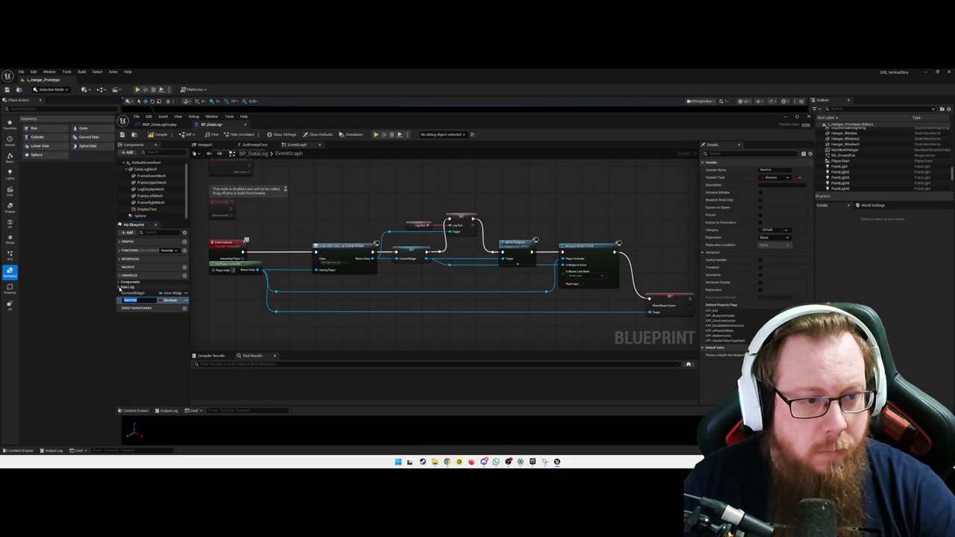
click(136, 306)
key(F2)
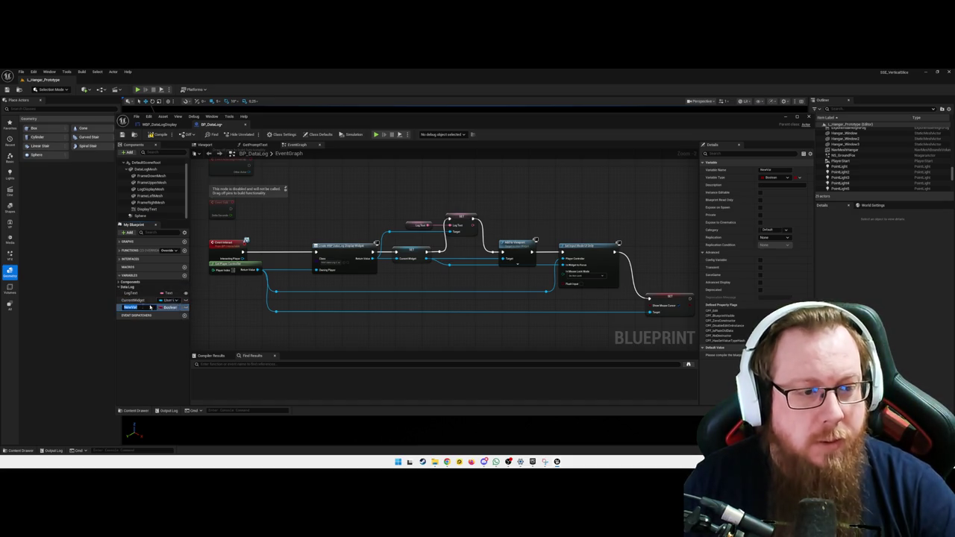
text(bLog)
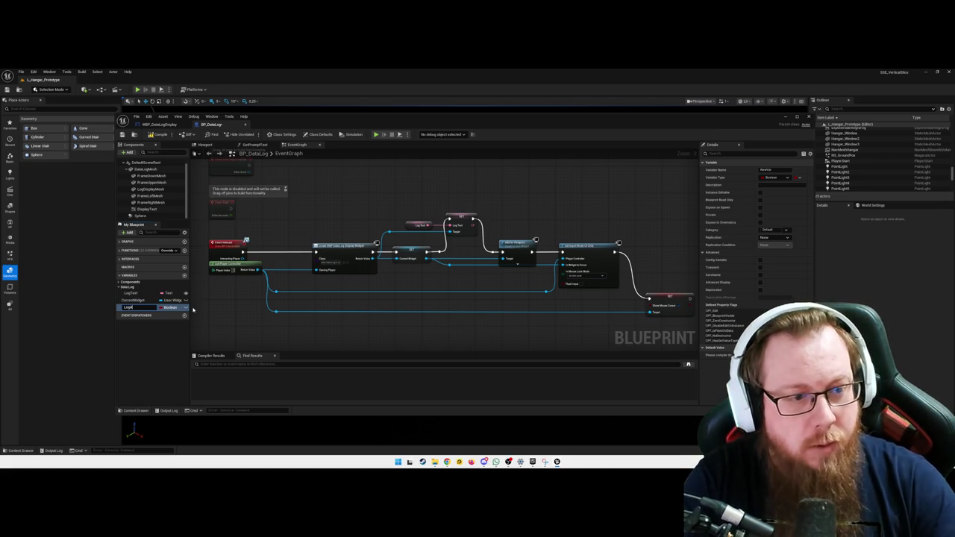
key(Return)
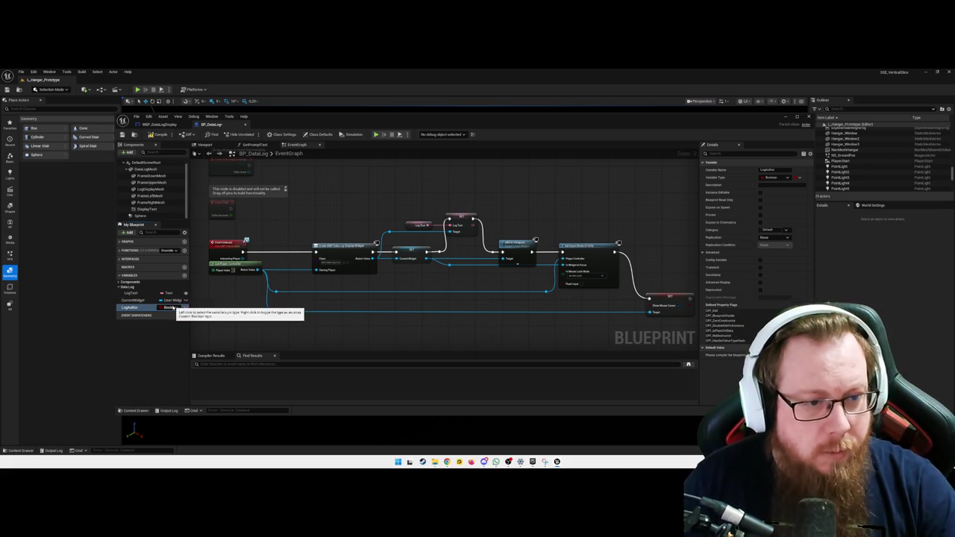
click(170, 307)
text(te)
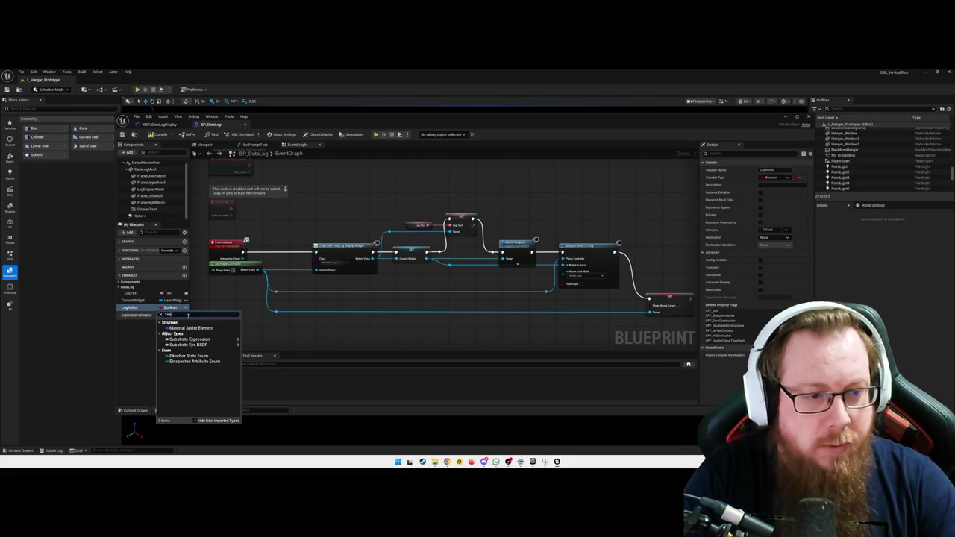
key(Escape)
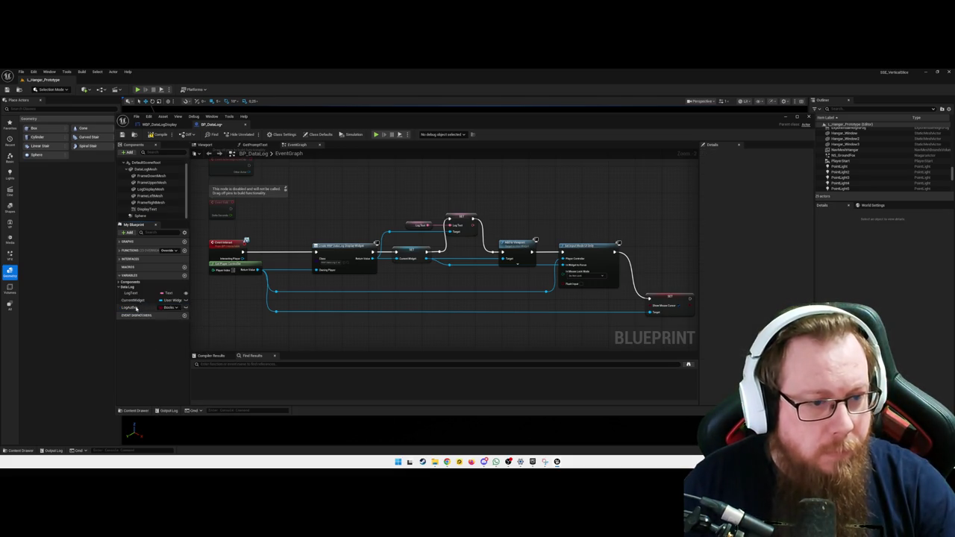
click(170, 308)
text(te)
click(162, 326)
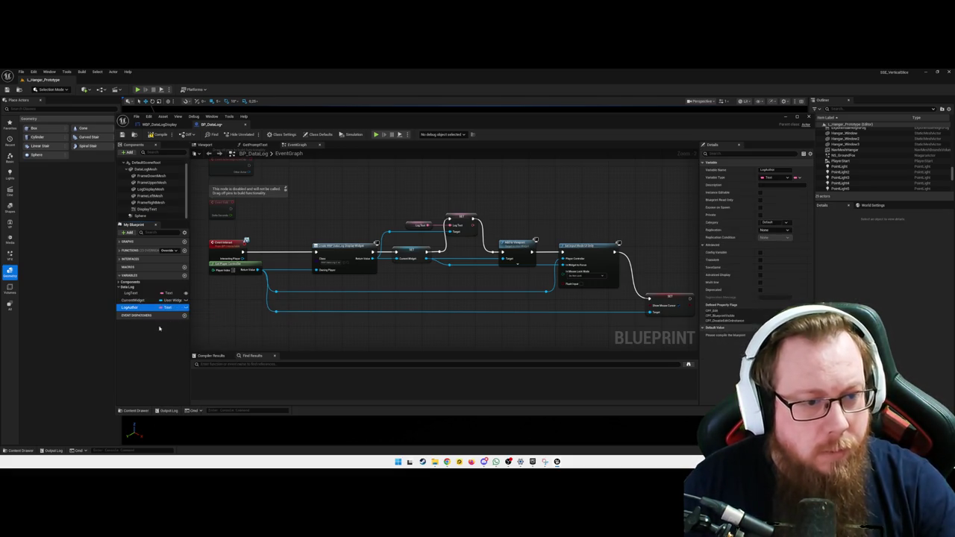
Step: Add LogDate, put both variables in the DataLog category, and compile
click(185, 275)
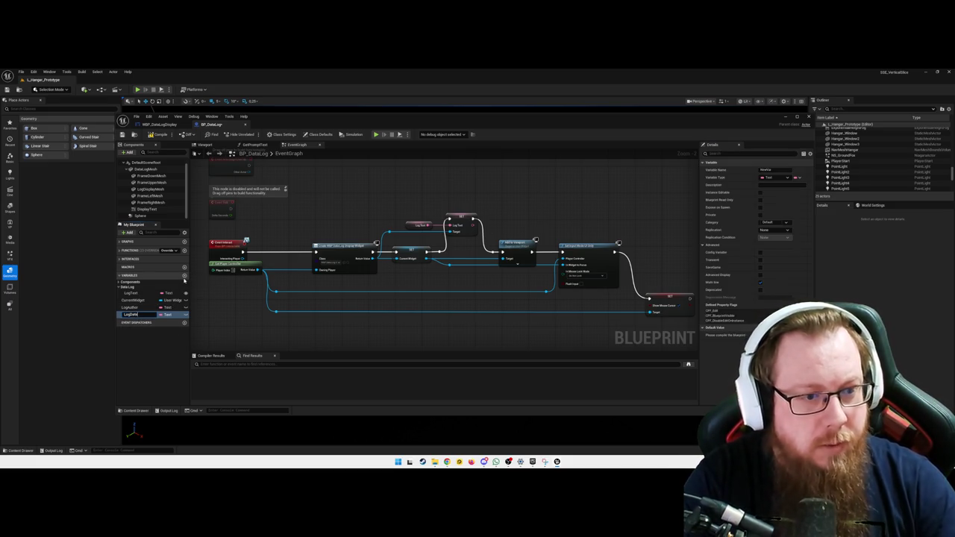
key(Return)
click(132, 307)
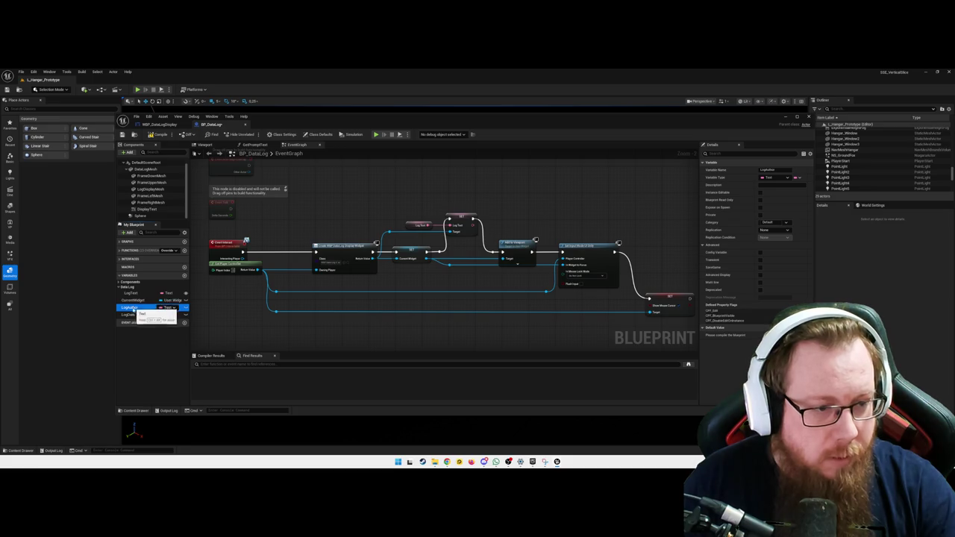
click(781, 185)
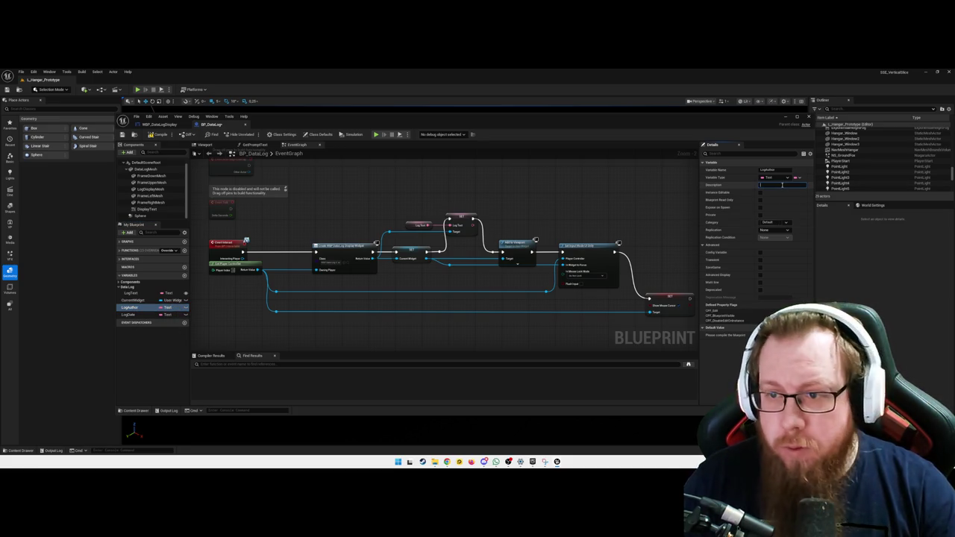
click(771, 223)
click(764, 233)
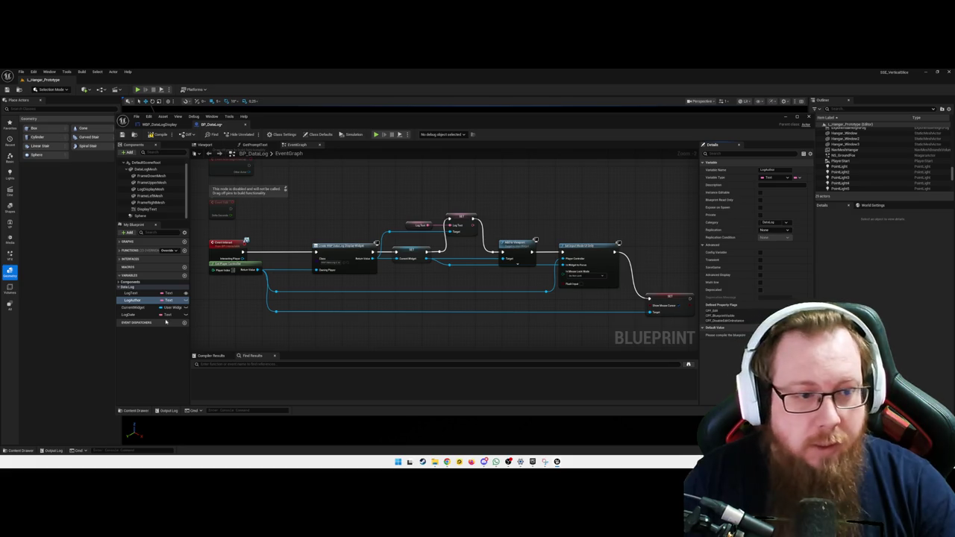
click(137, 315)
click(772, 222)
click(765, 232)
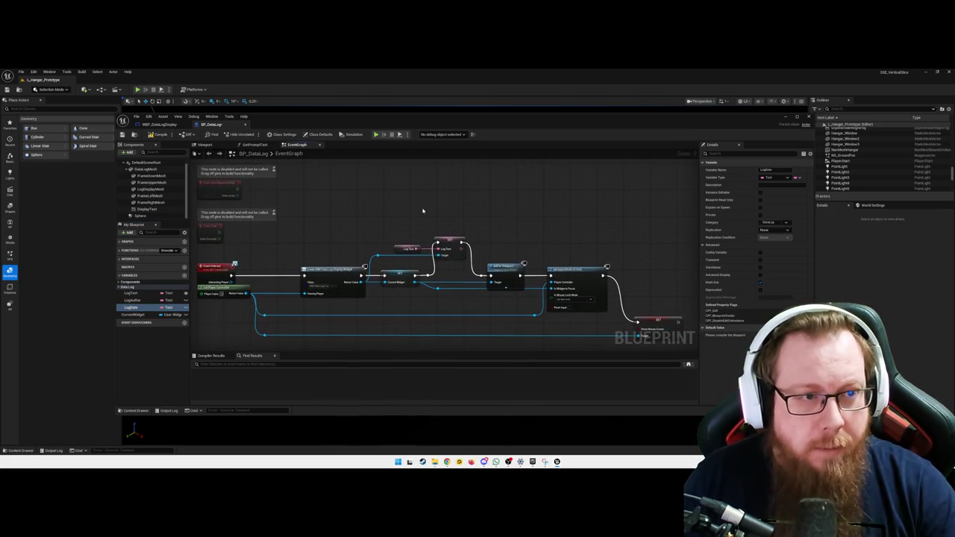
click(158, 134)
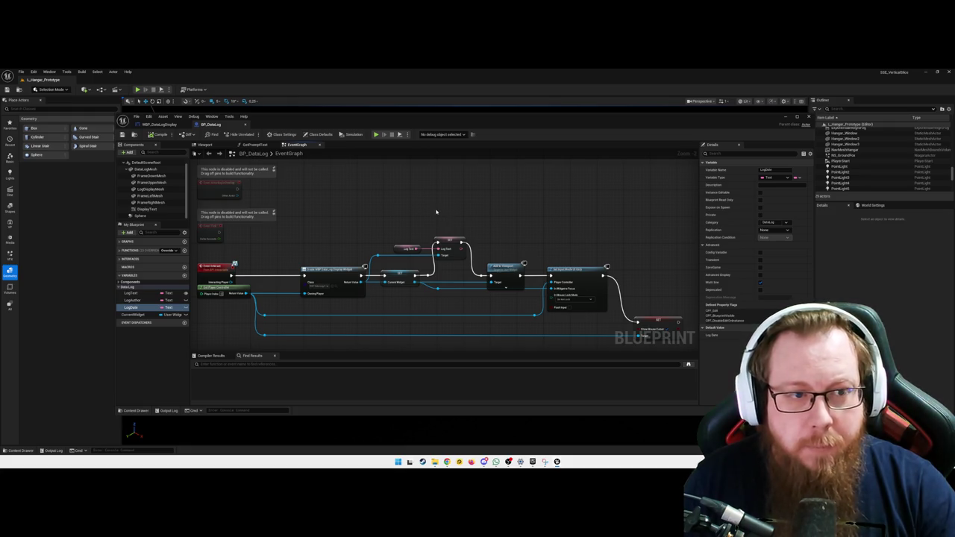
Step: Add a Sequence node and rewire the execution flow into the SET nodes
right_click(376, 211)
text(seq)
key(Return)
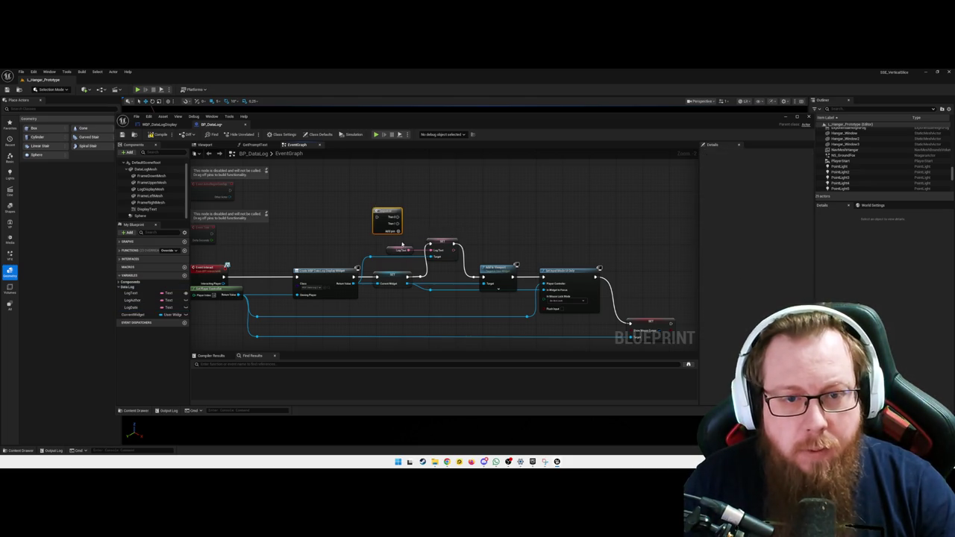
mouse_move(395, 244)
mouse_down()
mouse_move(432, 257)
mouse_move(481, 212)
mouse_up()
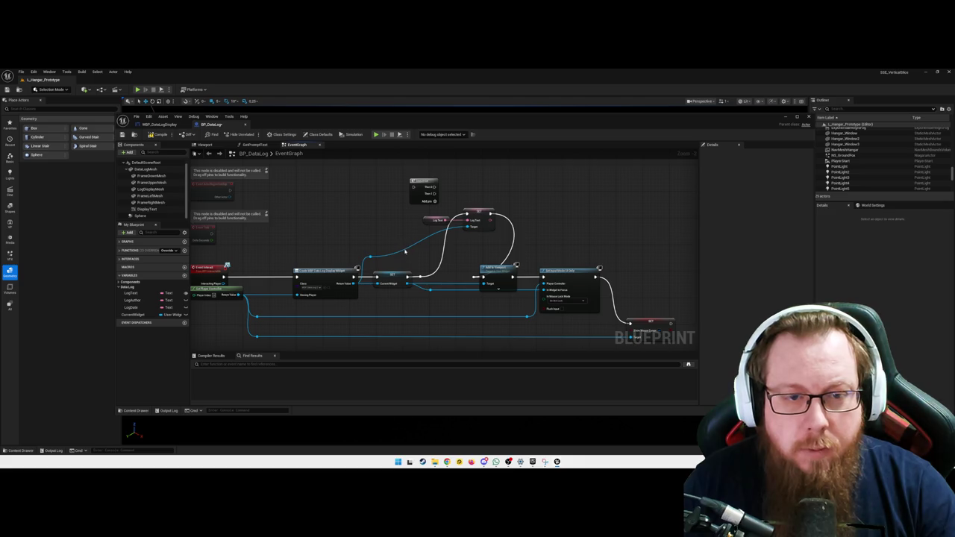
alt+click(406, 251)
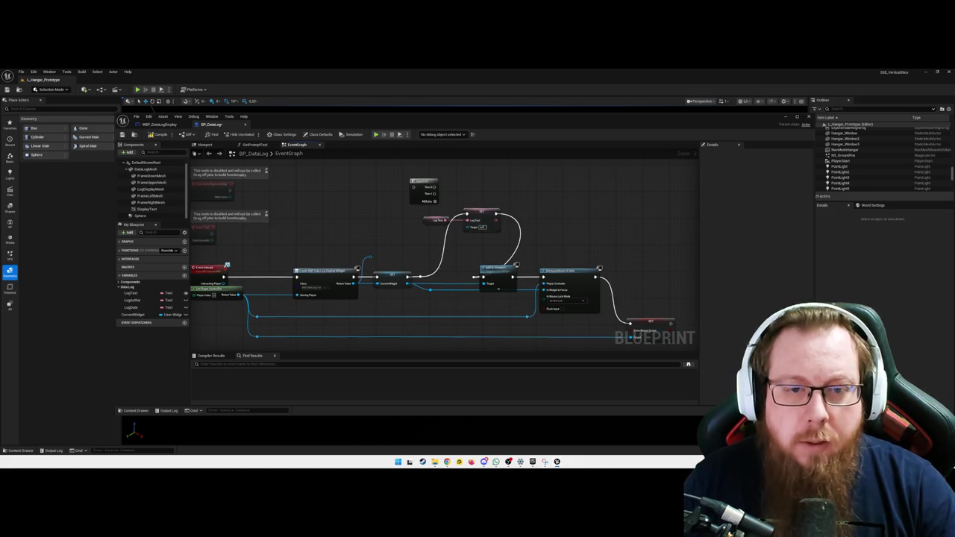
drag(439, 228, 434, 236)
alt+click(440, 254)
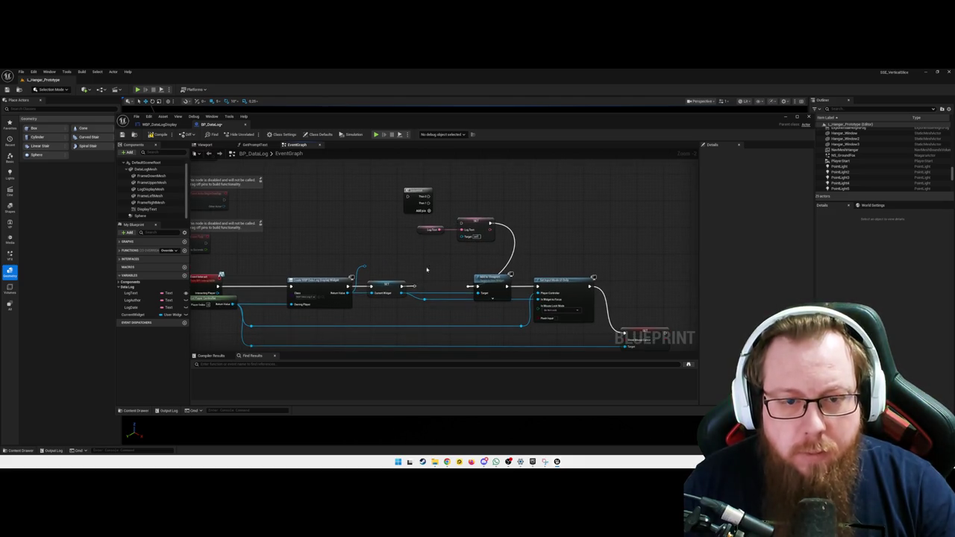
mouse_move(412, 285)
mouse_down()
mouse_move(409, 199)
mouse_move(496, 227)
mouse_move(458, 222)
mouse_up()
click(424, 199)
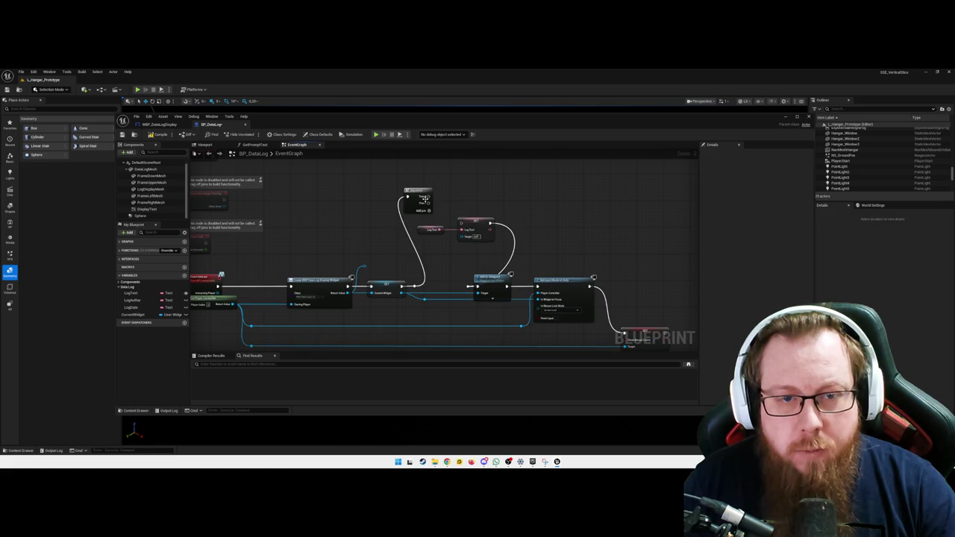
Step: Add a Then 2 pin wired into SET Log Text and shift the branch right
click(429, 213)
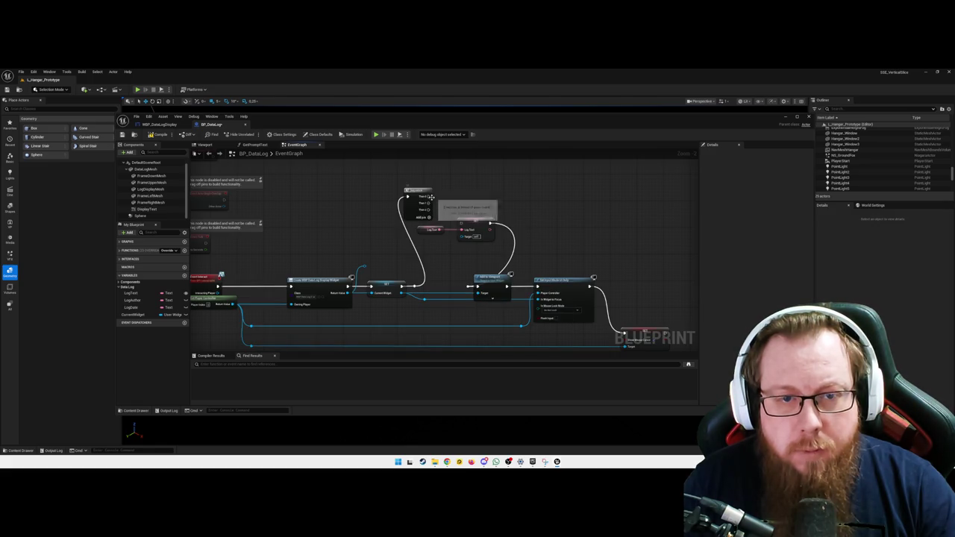
mouse_move(429, 210)
mouse_down()
mouse_move(460, 224)
mouse_move(489, 221)
mouse_up()
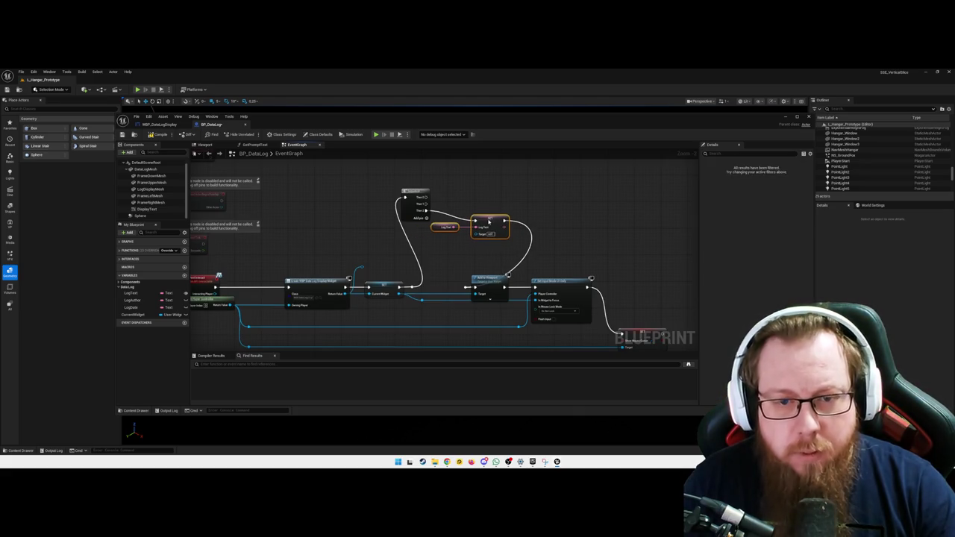
scroll(462, 258, down, 3)
drag(432, 237, 569, 300)
drag(497, 253, 571, 252)
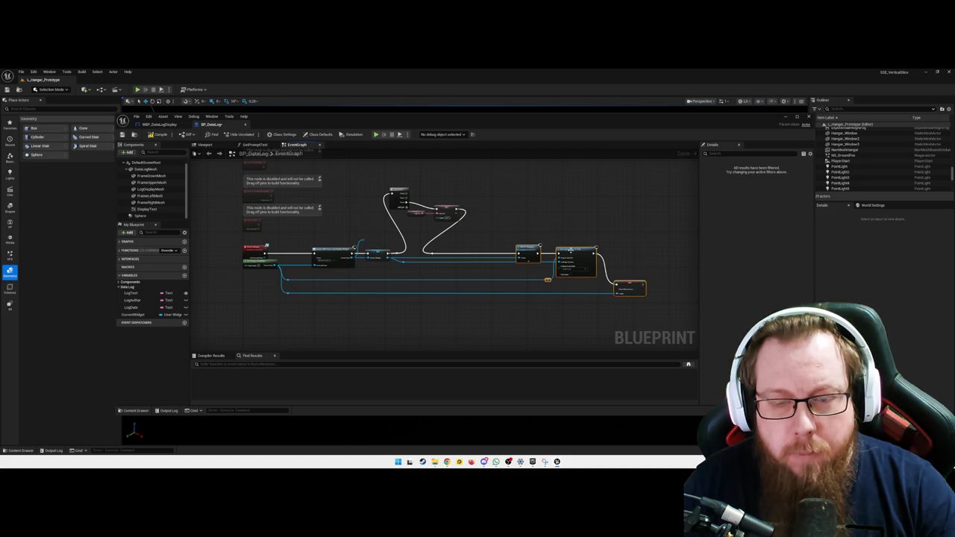
Step: Move the SET Log Text node up and straighten its Log Text connection
scroll(495, 271, up, 5)
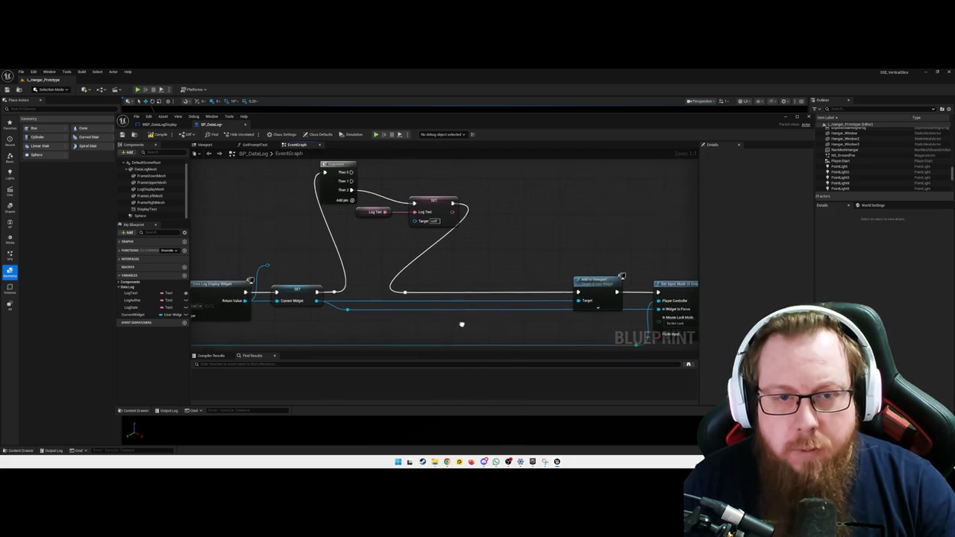
mouse_move(381, 274)
mouse_down()
mouse_move(426, 298)
mouse_move(538, 293)
mouse_up()
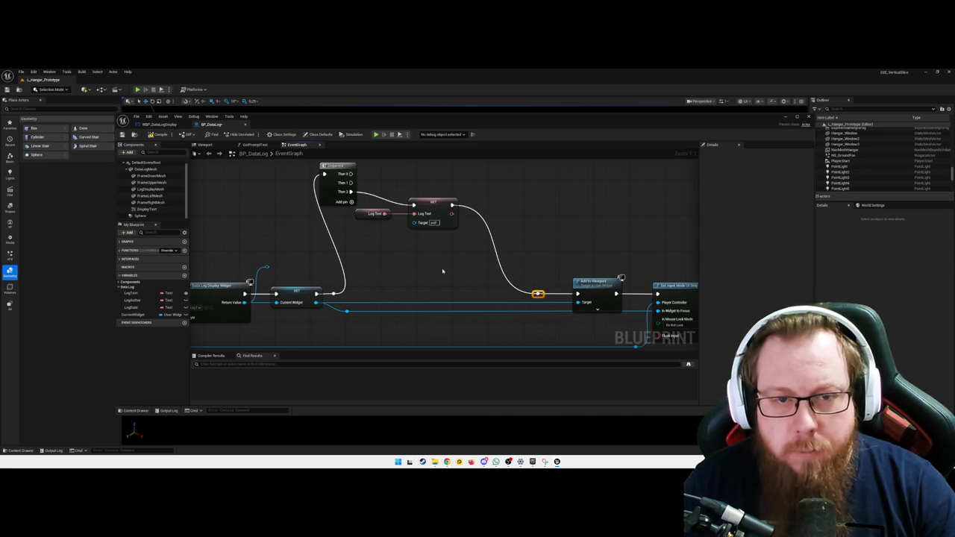
drag(431, 213, 436, 199)
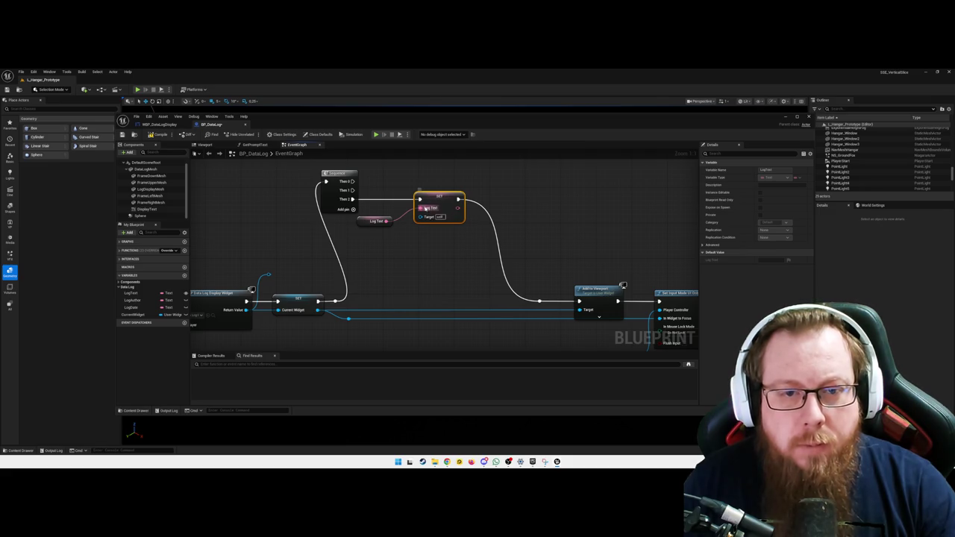
right_click(426, 209)
mouse_move(462, 246)
click(522, 245)
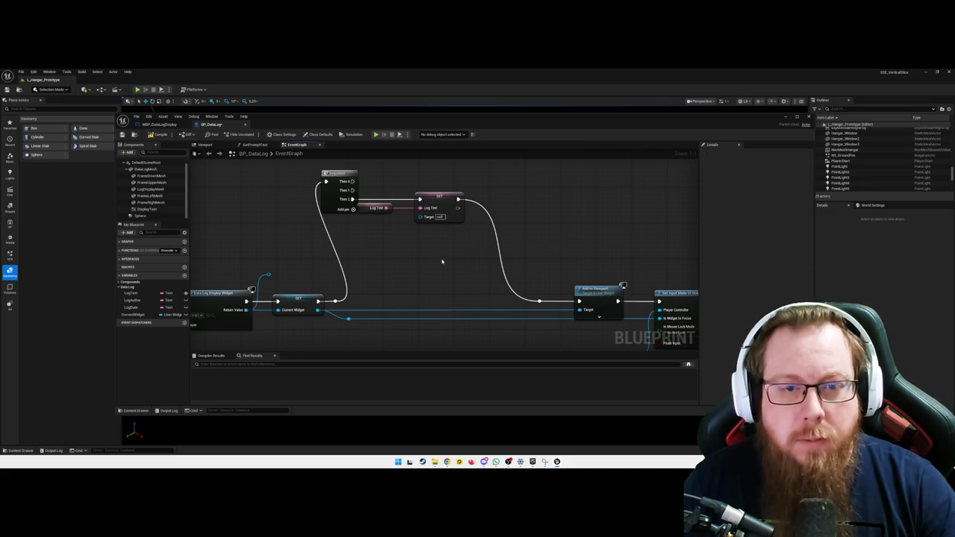
Step: Wire the created widget's Return Value into SET Target and lift the reroute point
drag(268, 273, 420, 217)
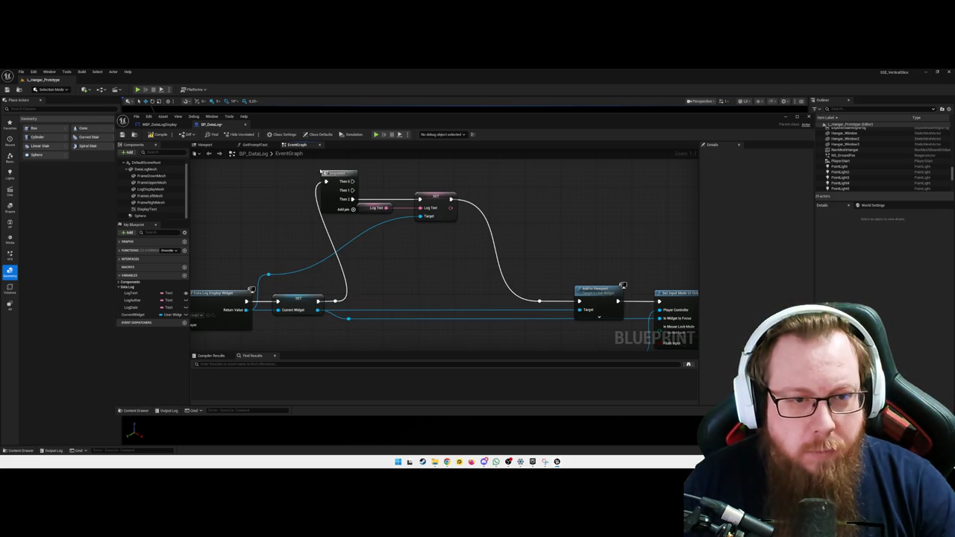
drag(425, 296, 406, 274)
mouse_move(341, 169)
mouse_down()
mouse_move(457, 229)
mouse_move(456, 209)
mouse_move(493, 209)
mouse_up()
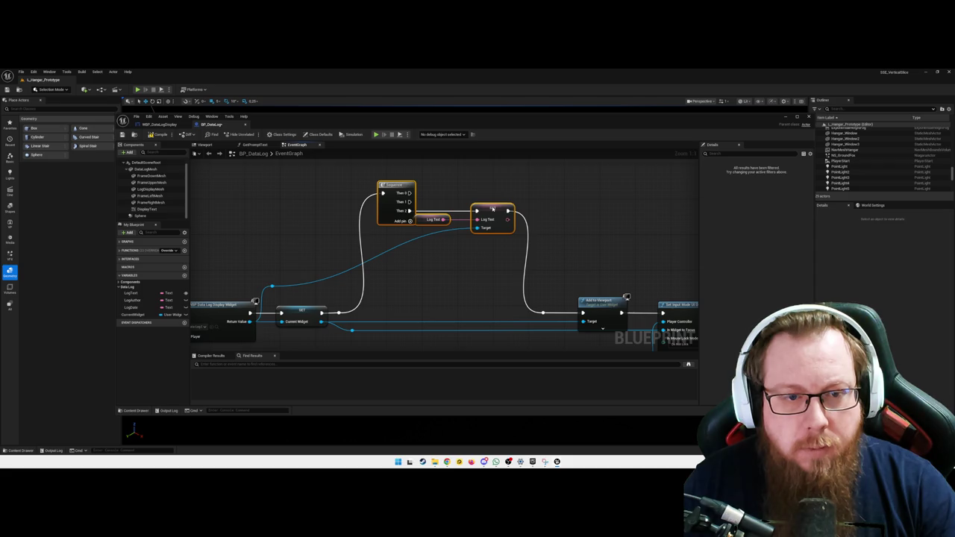
click(452, 282)
click(272, 286)
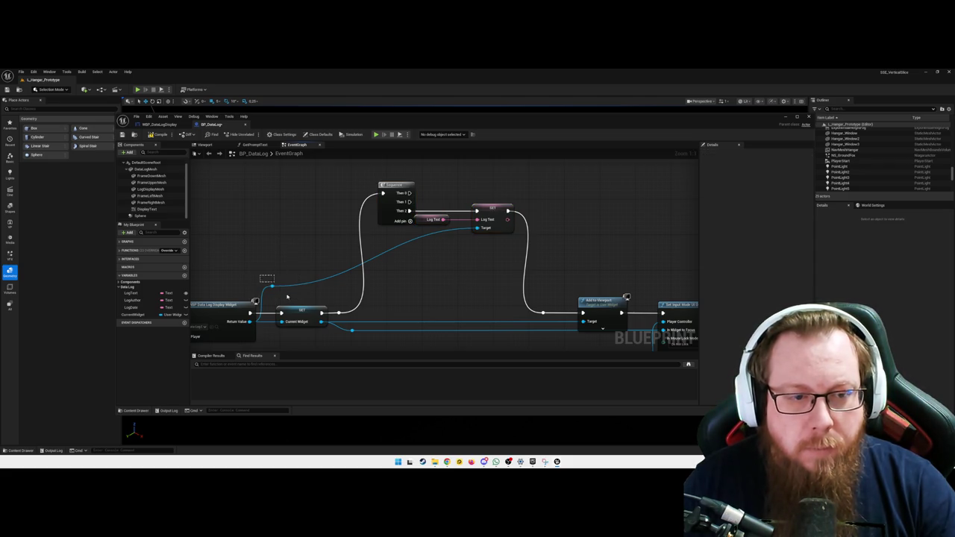
drag(276, 289, 281, 232)
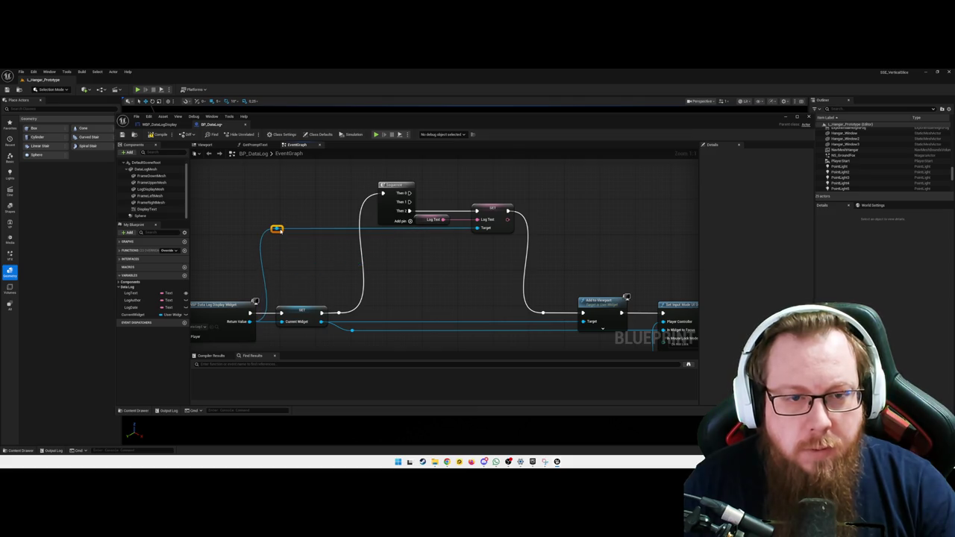
drag(340, 262, 334, 278)
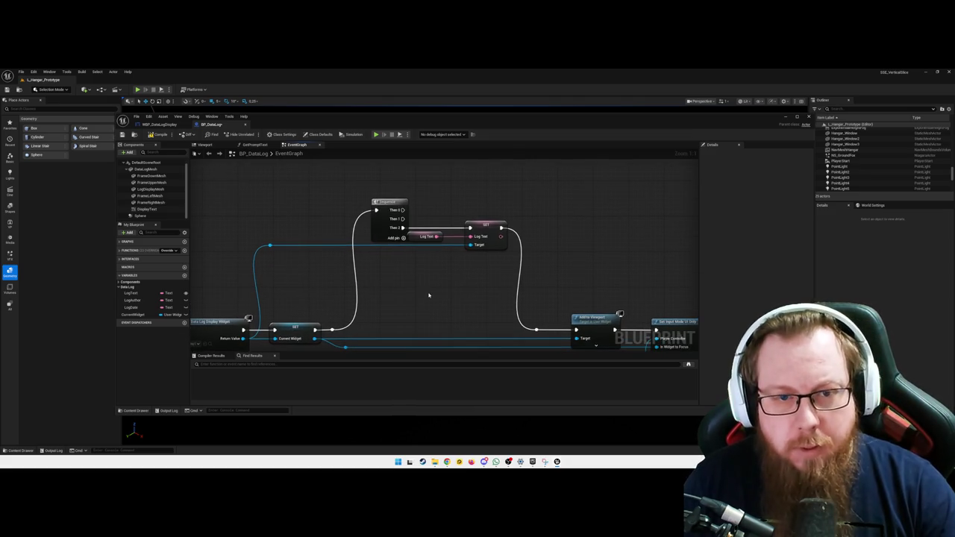
Step: Nudge the Log Text getter into line and straighten the SET node's Log Text wire
click(425, 238)
drag(420, 236, 420, 235)
right_click(470, 238)
mouse_move(521, 272)
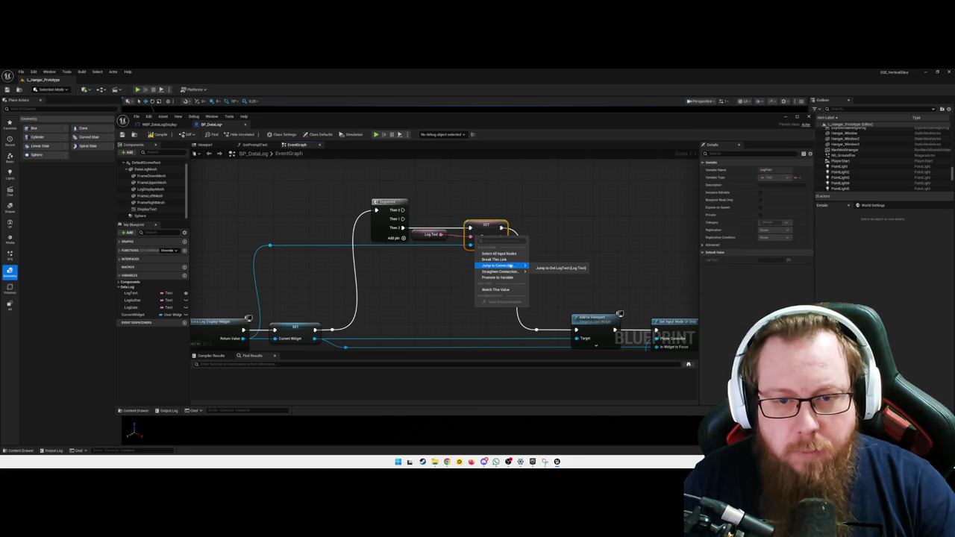
click(545, 275)
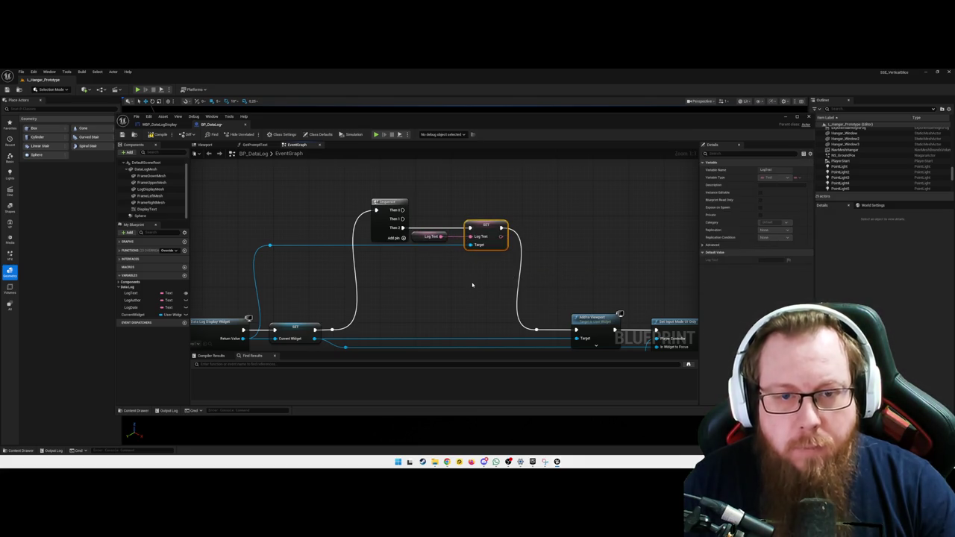
click(473, 283)
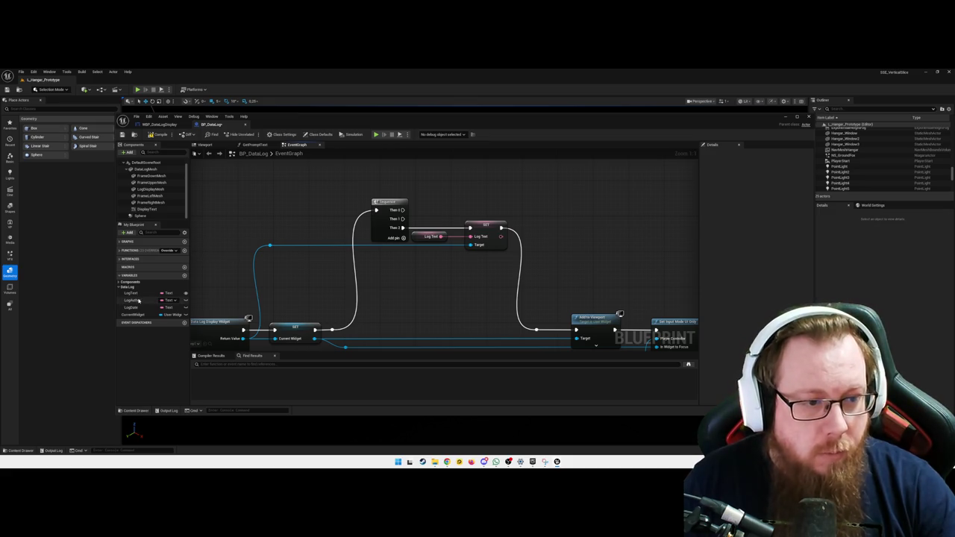
Step: Try a SET LogDate node wired into Add to Viewport, fed by a LogDate getter
mouse_move(131, 307)
mouse_down()
mouse_move(261, 238)
mouse_move(423, 188)
mouse_move(431, 211)
mouse_move(490, 199)
mouse_up()
key(Escape)
drag(573, 233, 552, 224)
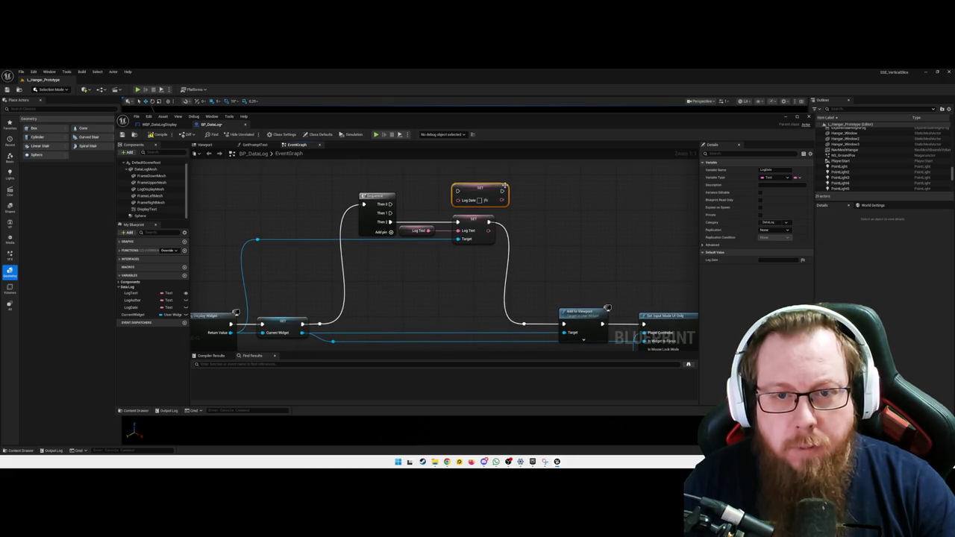
drag(502, 191, 564, 323)
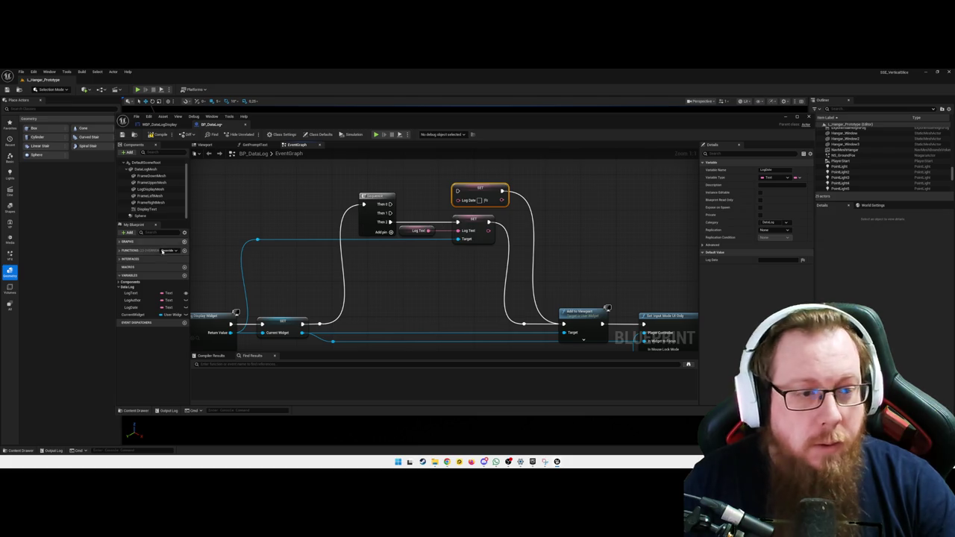
mouse_move(134, 308)
mouse_down()
mouse_move(395, 203)
mouse_move(457, 200)
mouse_up()
click(429, 206)
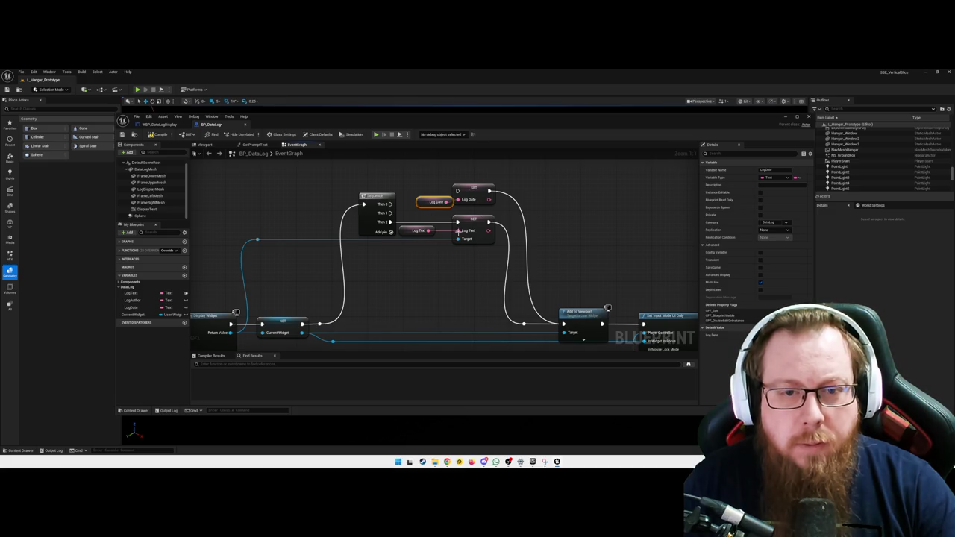
drag(422, 262, 431, 272)
right_click(475, 199)
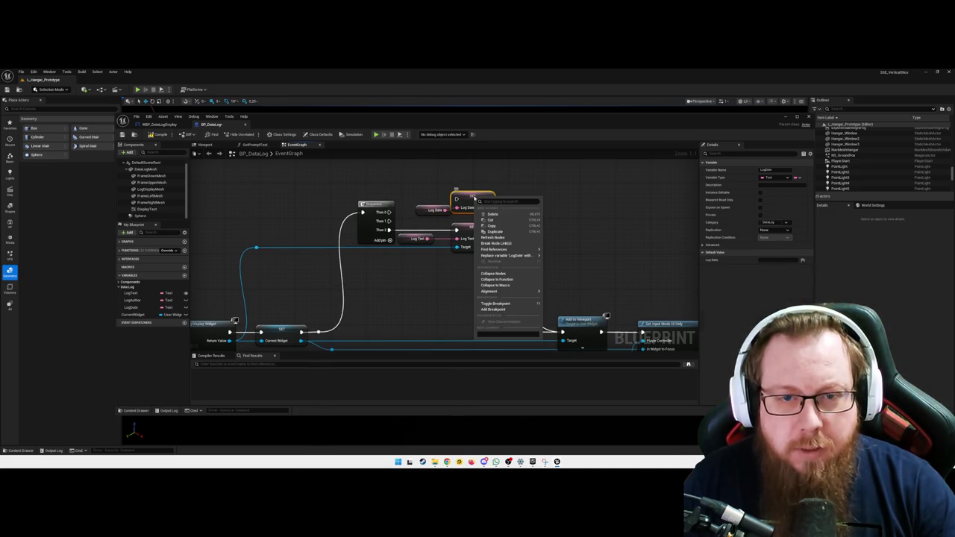
click(437, 285)
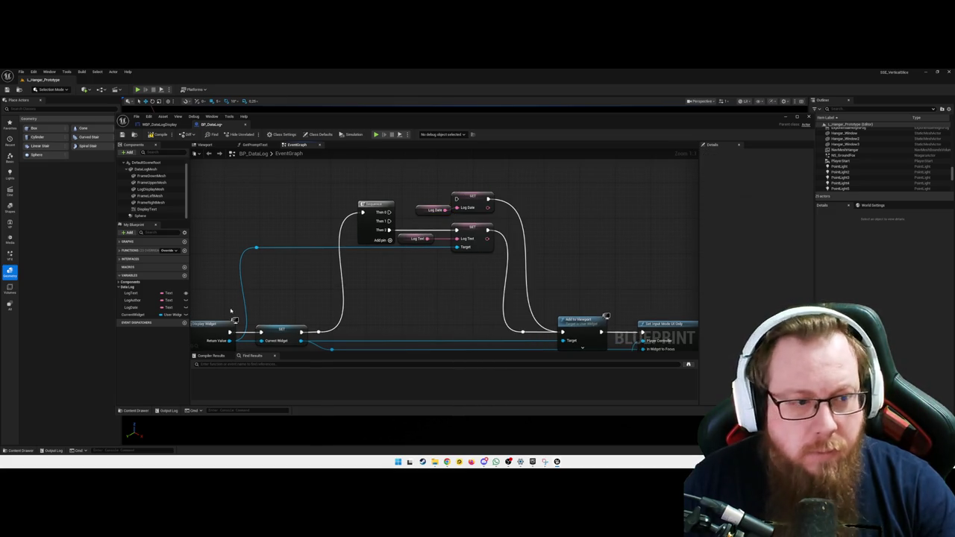
Step: Make LogAuthor and LogDate Instance Editable, then save the blueprint
click(134, 308)
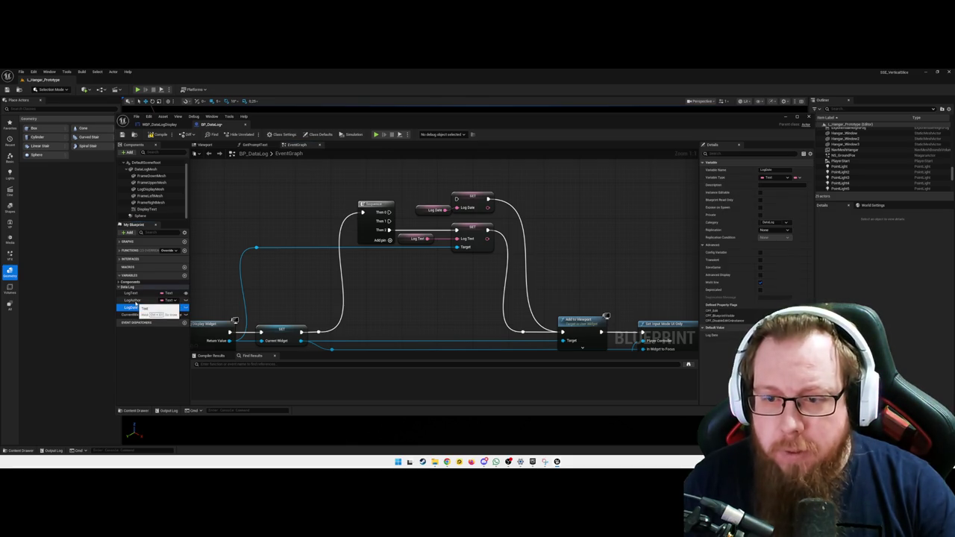
click(133, 300)
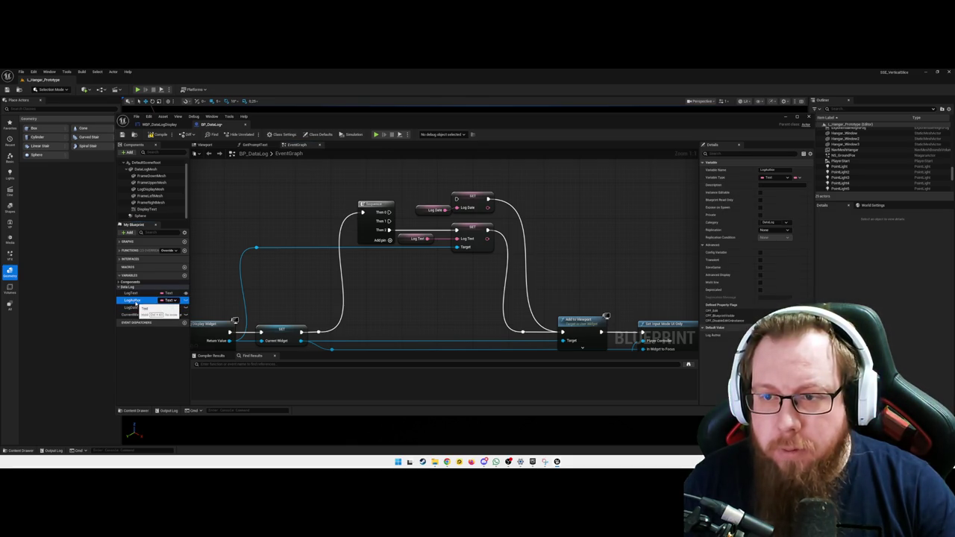
click(134, 307)
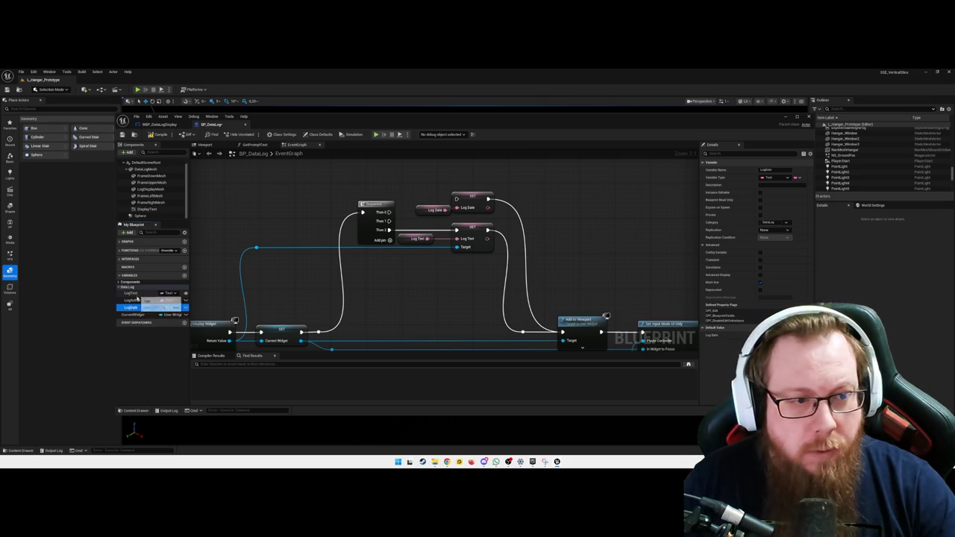
click(133, 293)
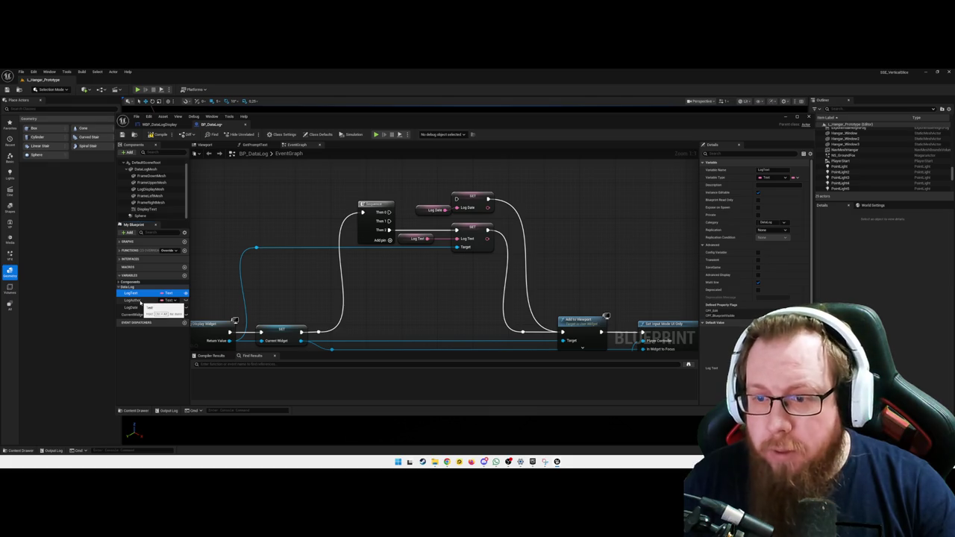
click(140, 300)
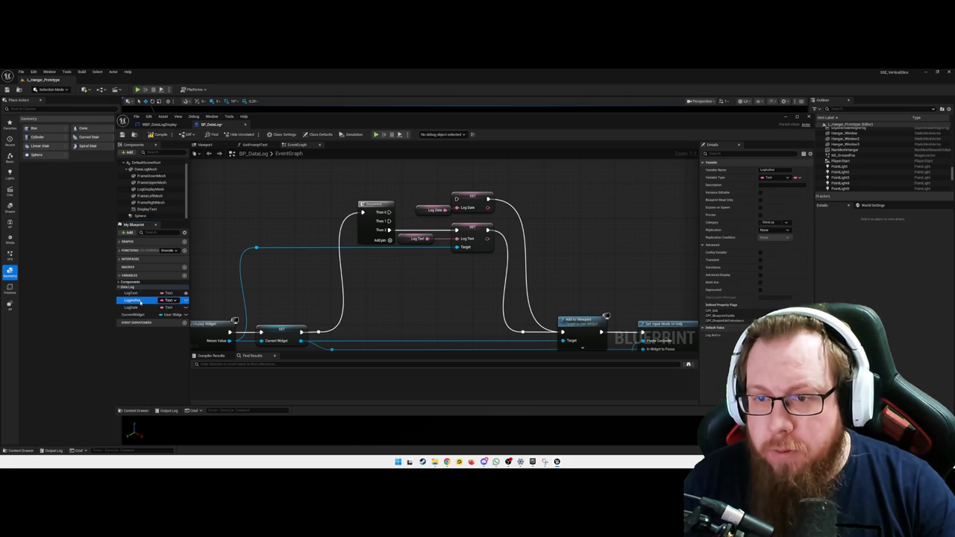
click(760, 192)
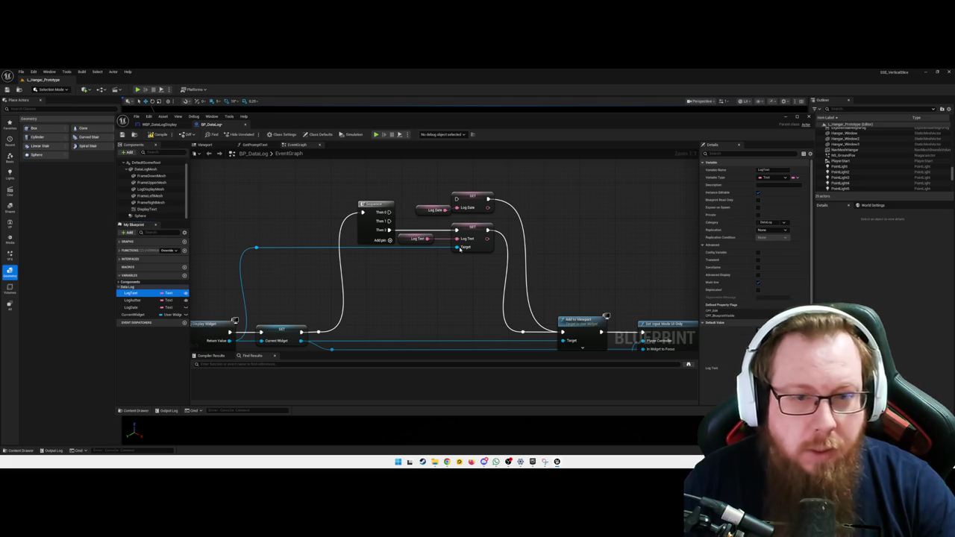
click(136, 307)
click(759, 192)
key(ctrl+s)
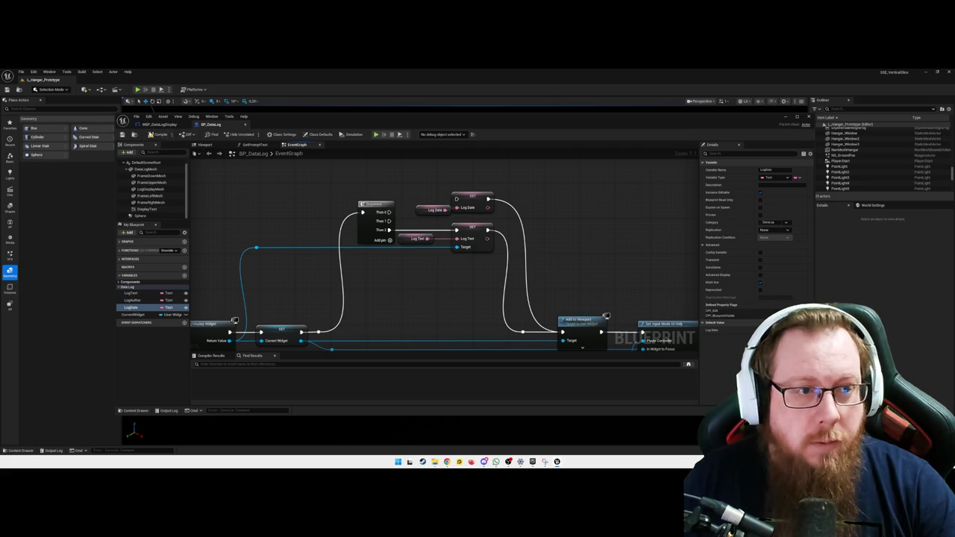
Step: Delete the trial SET LogDate node, leaving the Log Date getter shifted slightly left
click(470, 197)
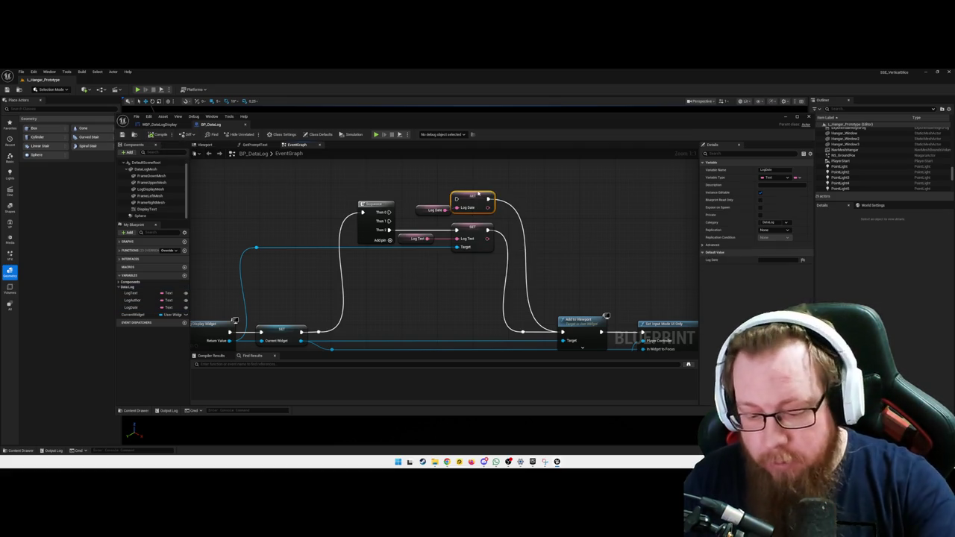
key(Delete)
drag(425, 210, 413, 209)
click(474, 228)
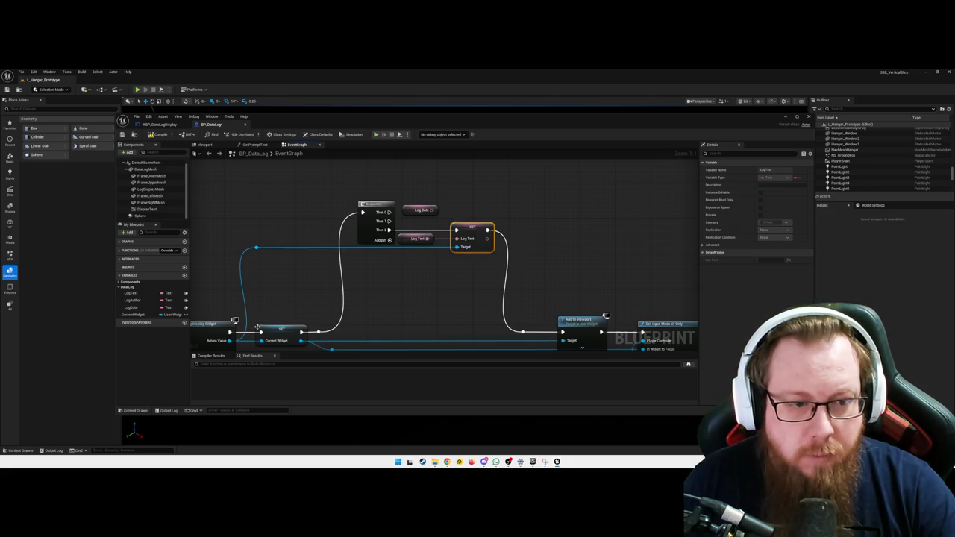
mouse_move(229, 341)
mouse_down()
mouse_move(255, 336)
mouse_move(275, 195)
mouse_up()
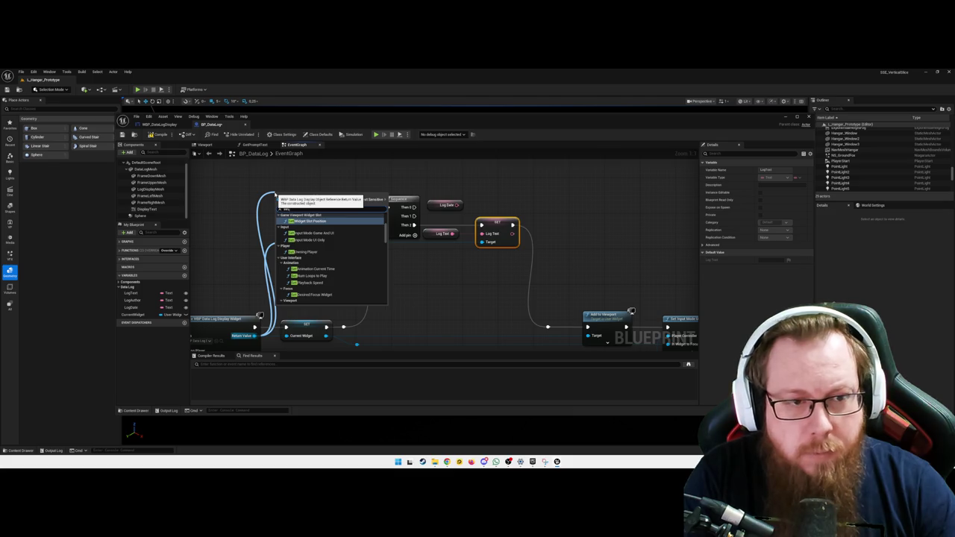
Step: Add a Set Log Author node beside the Sequence and run Then 1 into it
text( log)
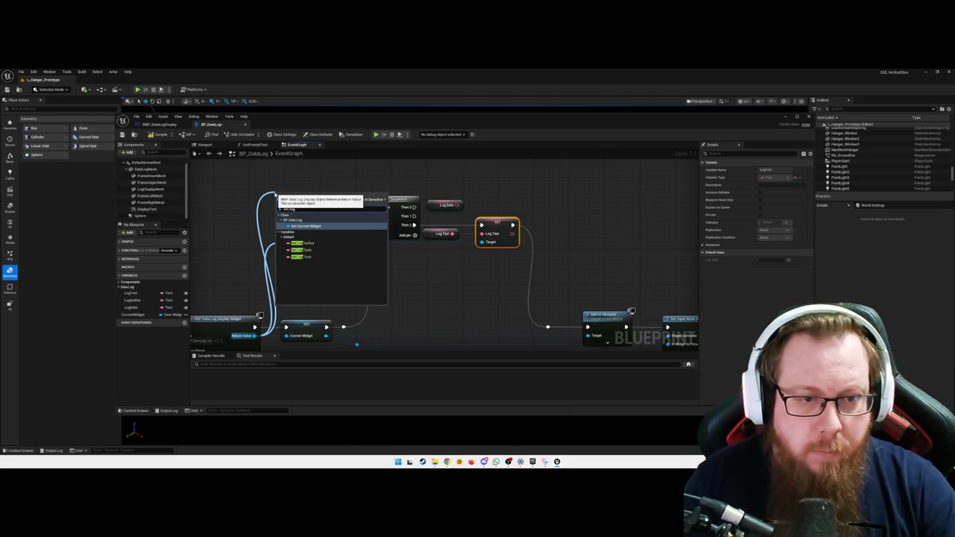
click(309, 243)
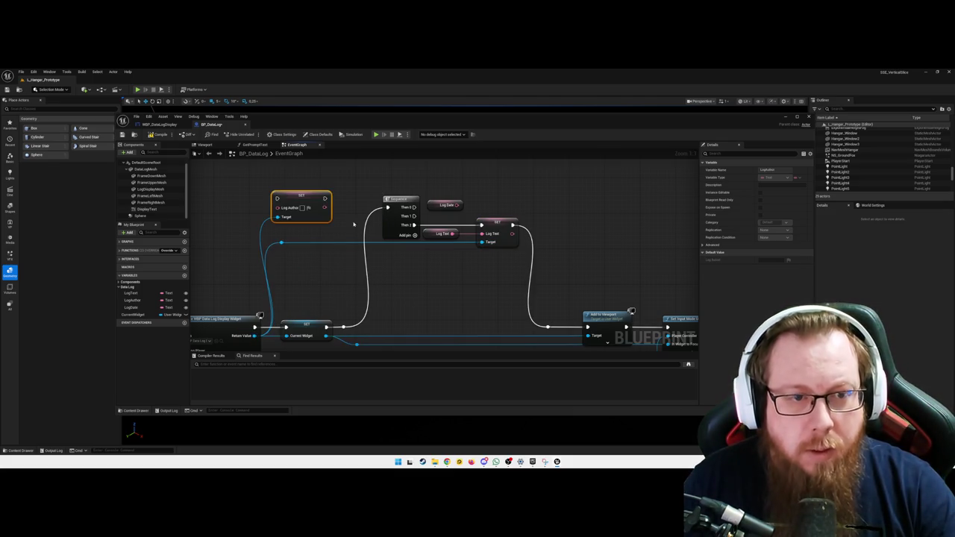
mouse_move(301, 196)
mouse_down()
mouse_move(508, 192)
mouse_move(477, 199)
mouse_move(486, 194)
mouse_up()
drag(411, 215, 484, 188)
key(Escape)
drag(414, 214, 486, 186)
Step: Lower the Log Text setter, reroute its Then 2 wire, and reposition the Log Author setter
drag(463, 276, 456, 283)
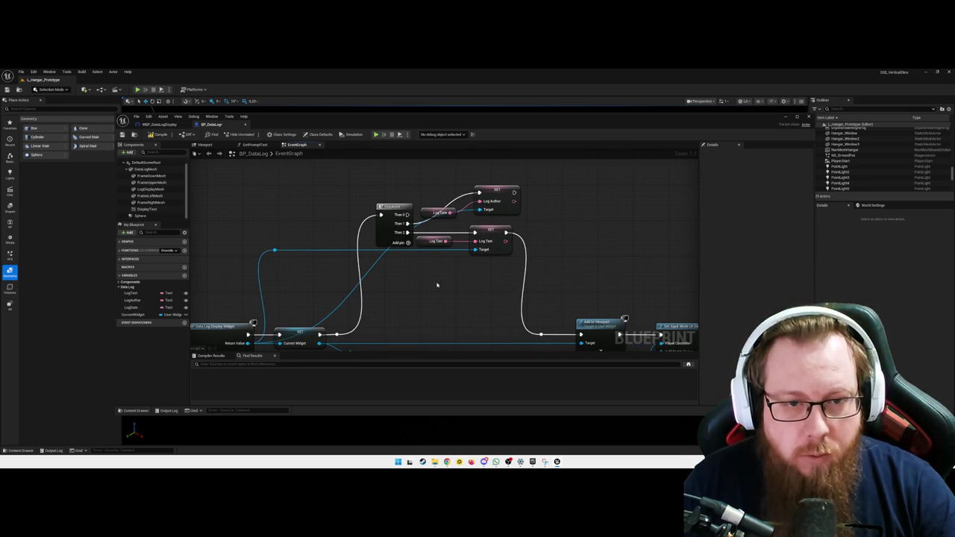
drag(441, 227, 513, 281)
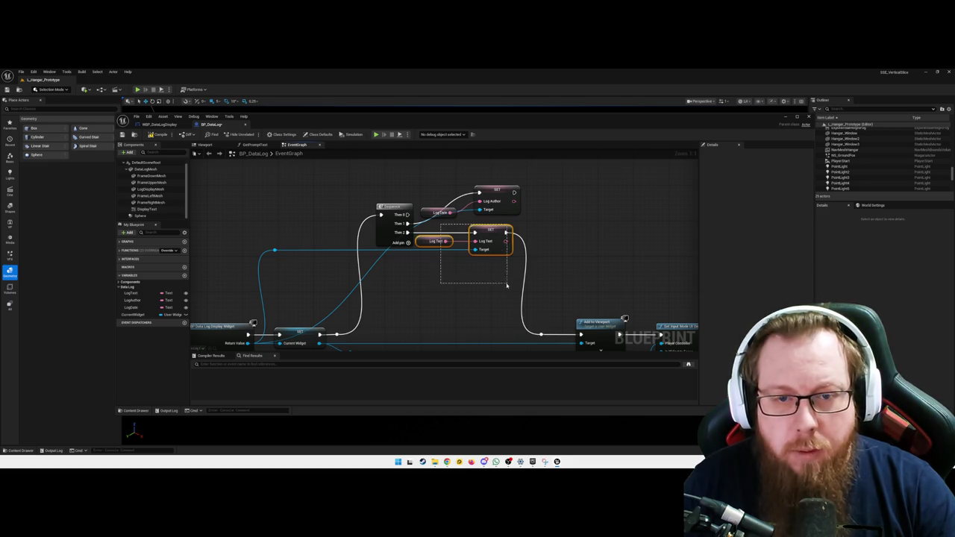
drag(489, 232, 488, 279)
click(275, 250)
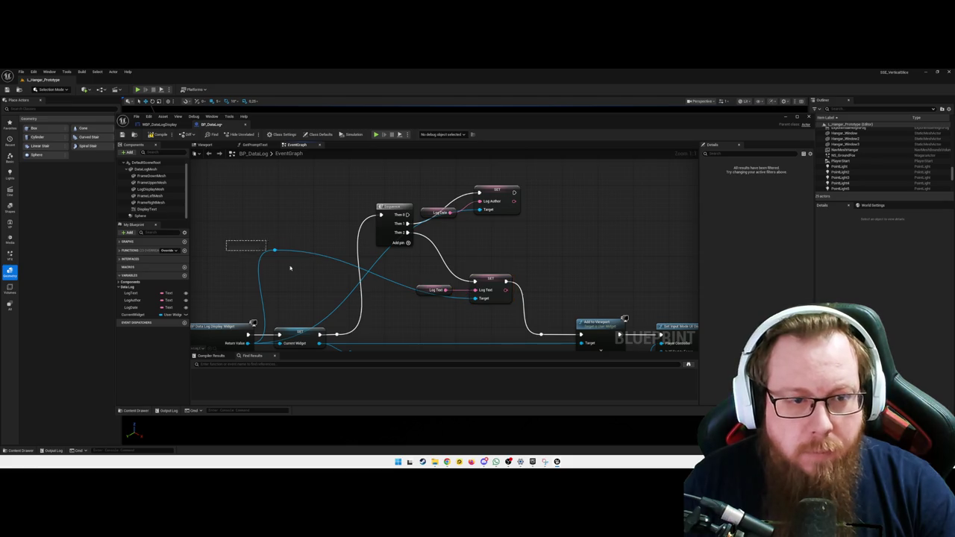
drag(275, 250, 279, 299)
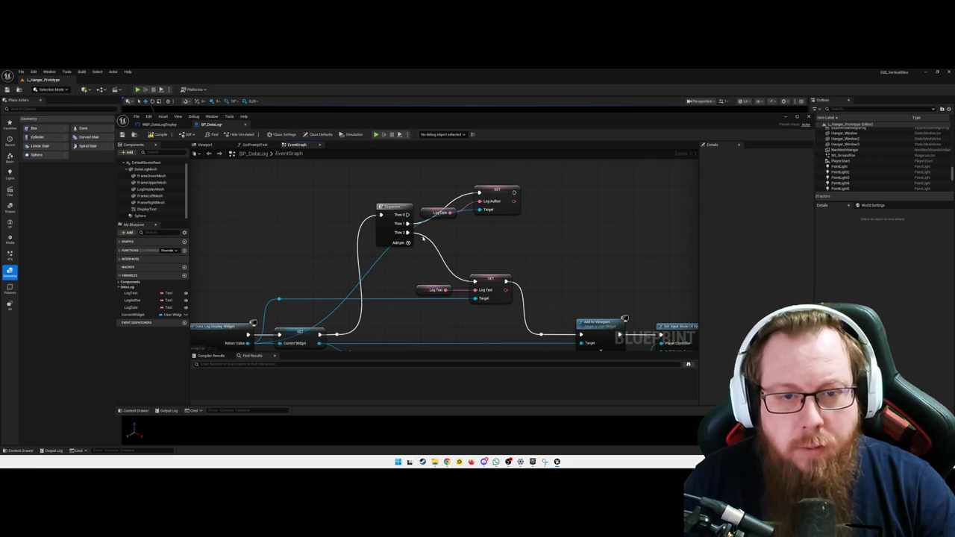
double_click(423, 236)
mouse_move(422, 236)
mouse_down()
mouse_move(421, 282)
mouse_move(433, 284)
mouse_up()
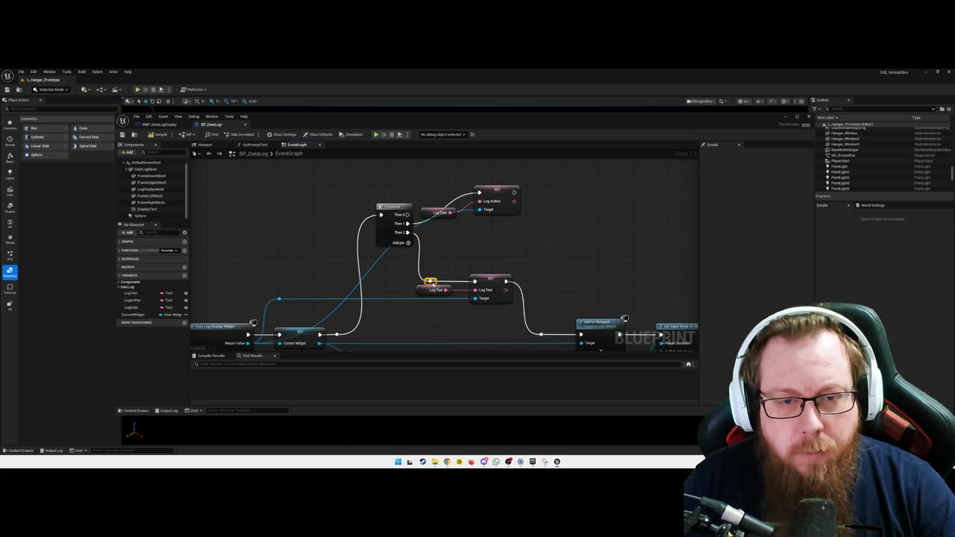
click(475, 282)
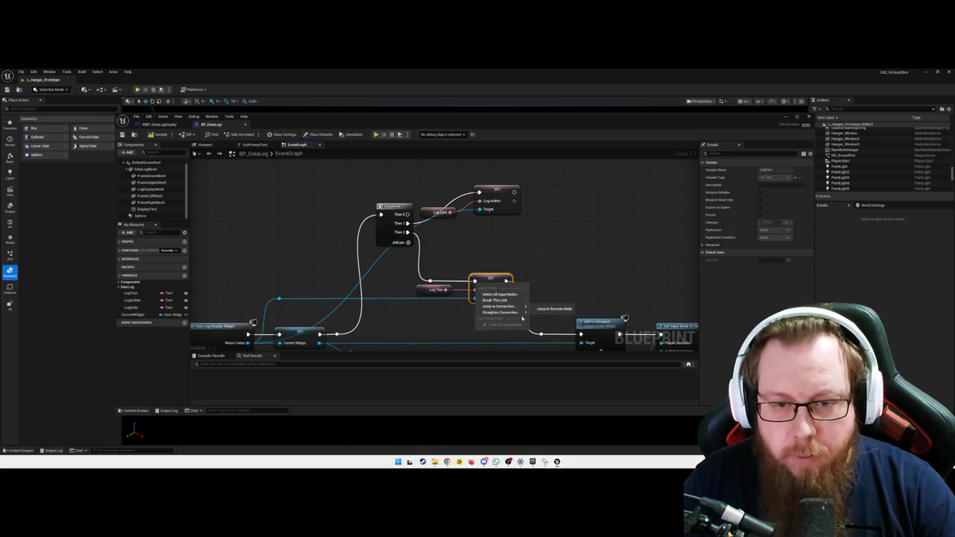
click(471, 249)
mouse_move(435, 173)
mouse_down()
mouse_move(507, 217)
mouse_move(500, 223)
mouse_up()
right_click(494, 238)
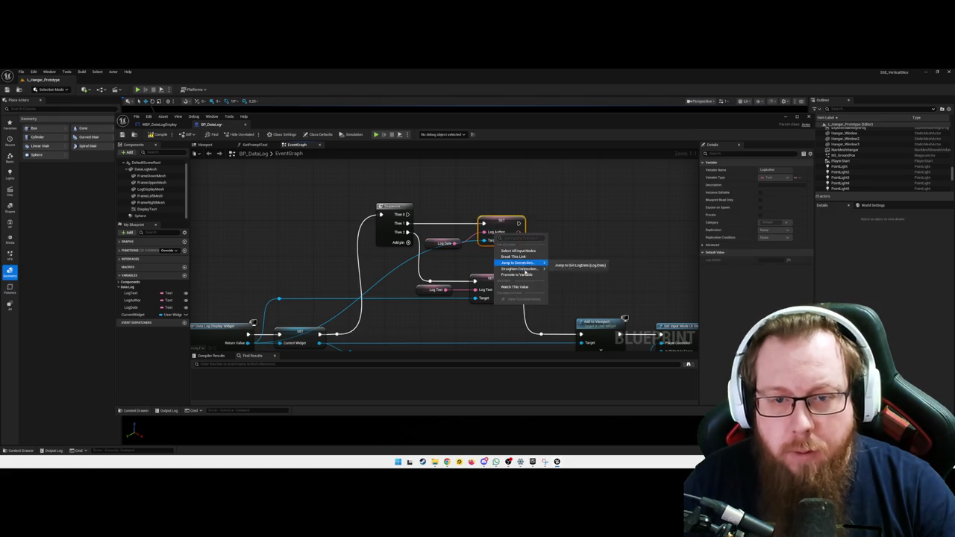
Step: Straighten the Log Date connection and remove the extra reroute point on the widget wire
mouse_move(534, 268)
click(571, 273)
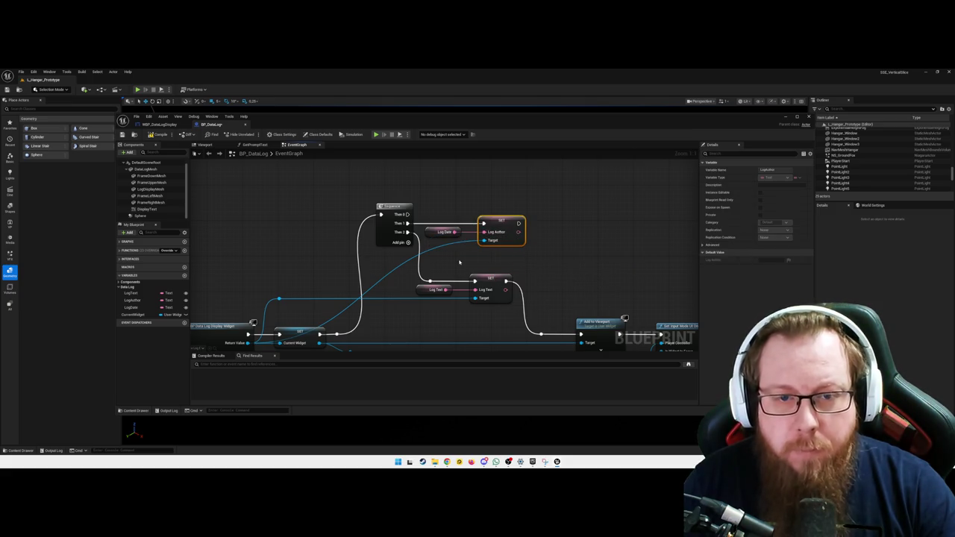
double_click(329, 318)
mouse_move(330, 319)
mouse_down()
mouse_move(263, 258)
mouse_move(287, 237)
mouse_move(306, 246)
mouse_up()
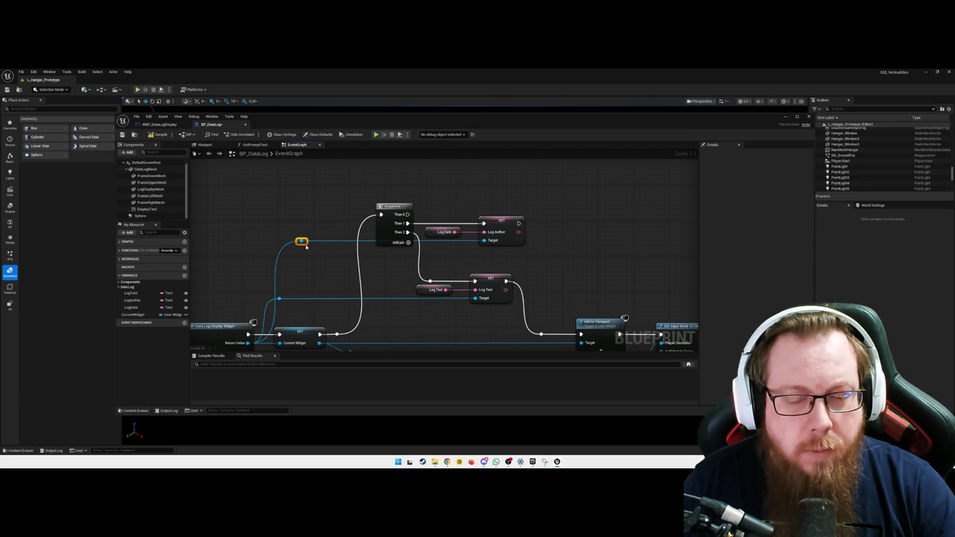
click(326, 242)
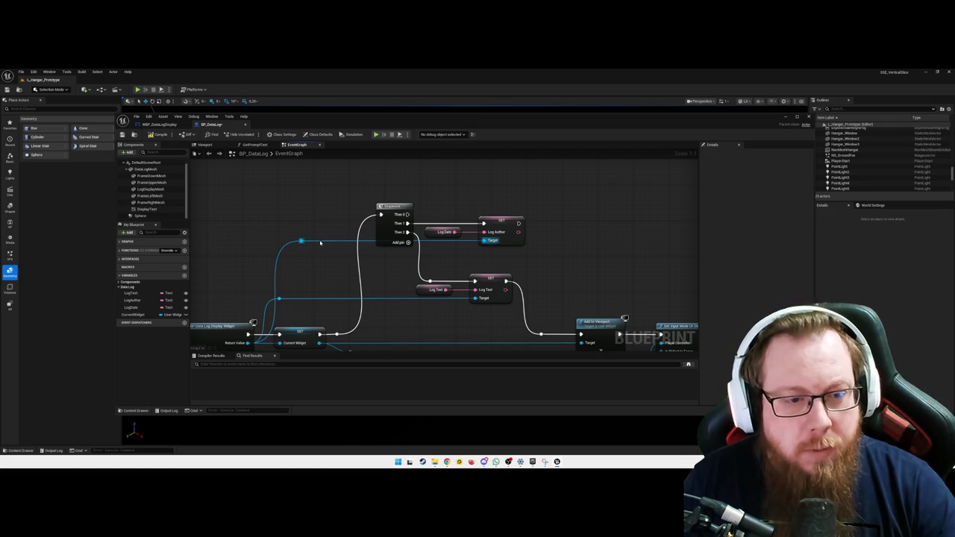
click(301, 241)
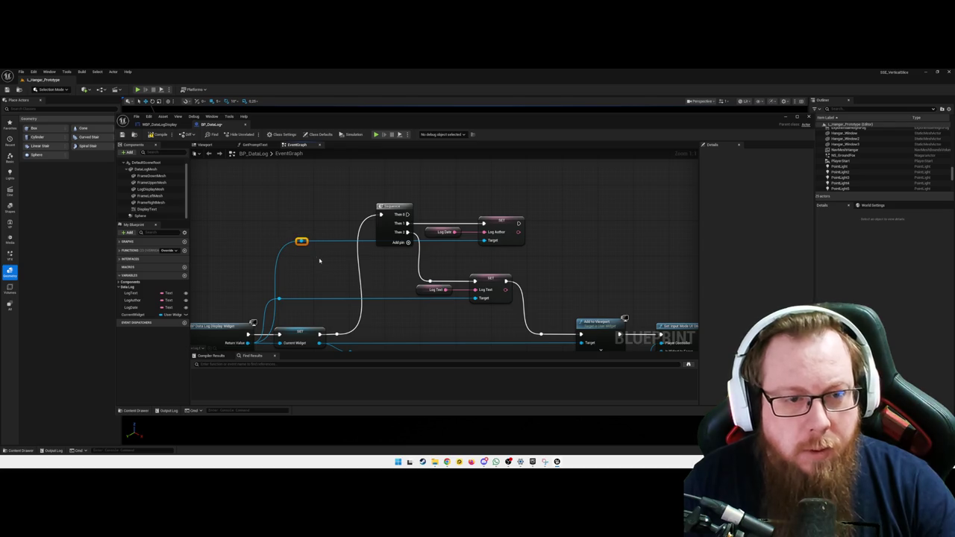
key(Delete)
Step: Wire the current widget to SET Log Author's Target through a raised reroute point
mouse_move(278, 298)
mouse_down()
mouse_move(328, 305)
mouse_move(484, 241)
mouse_up()
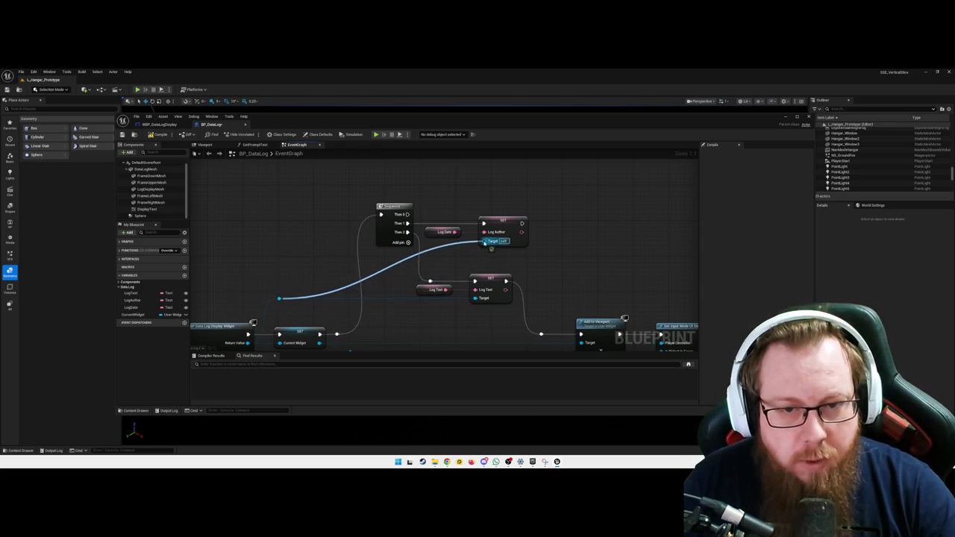
double_click(336, 286)
mouse_move(339, 289)
mouse_down()
mouse_move(312, 274)
mouse_move(318, 247)
mouse_move(456, 255)
mouse_move(317, 247)
mouse_up()
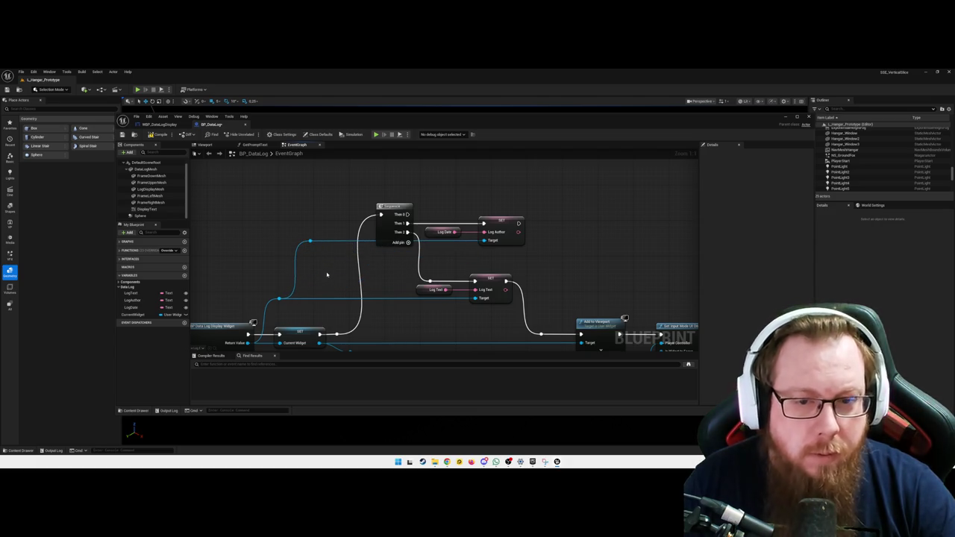
drag(394, 275, 386, 277)
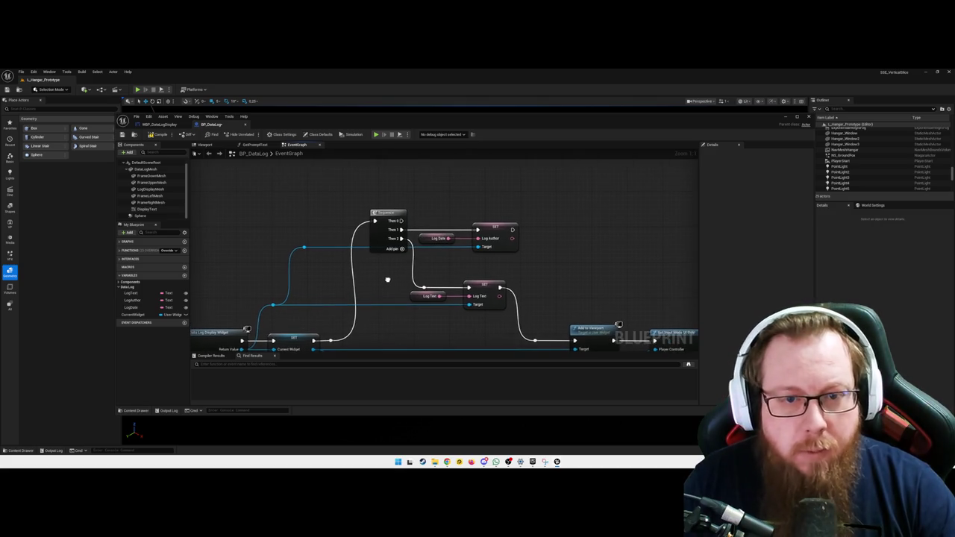
click(420, 295)
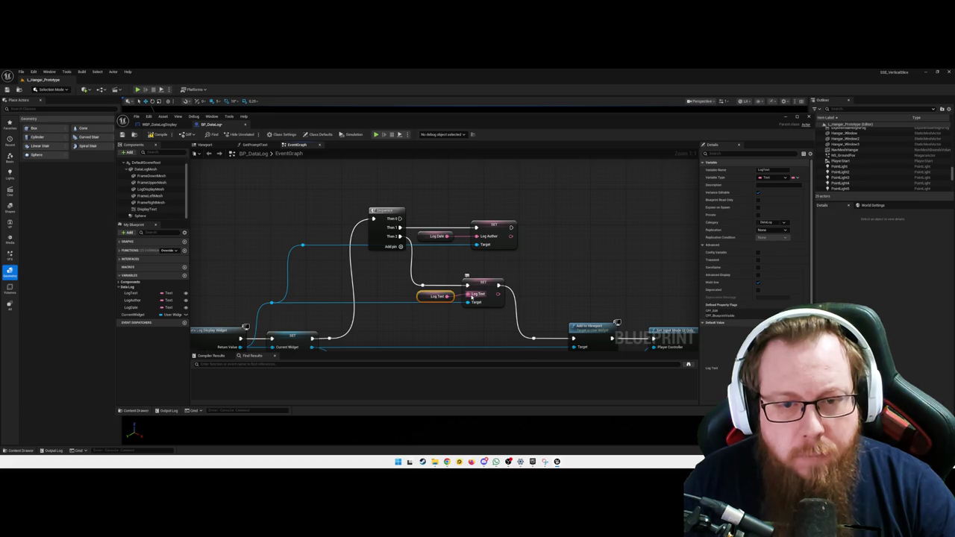
Step: Add a Set Log Date node off the Current Widget pin via a 'log' search, placed above the setters
right_click(472, 297)
click(380, 277)
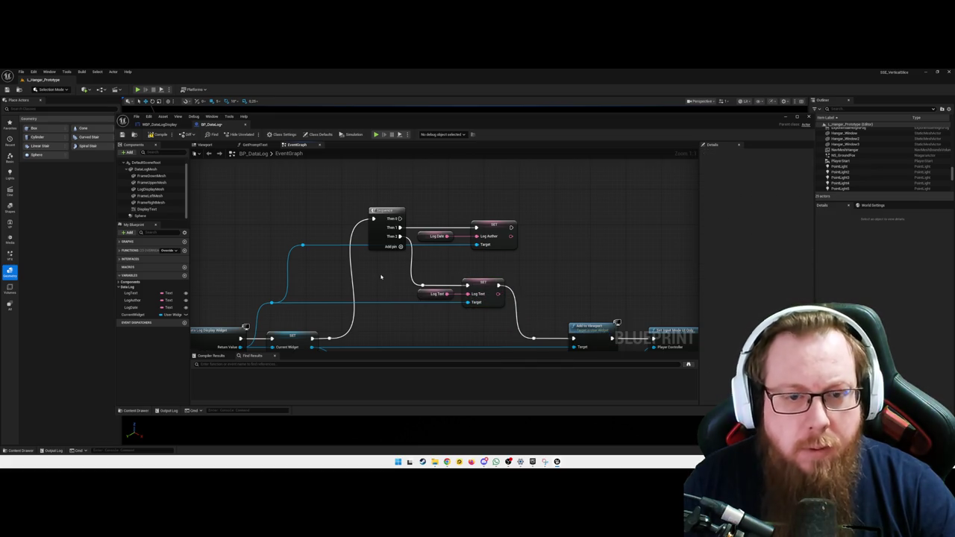
drag(364, 276, 324, 247)
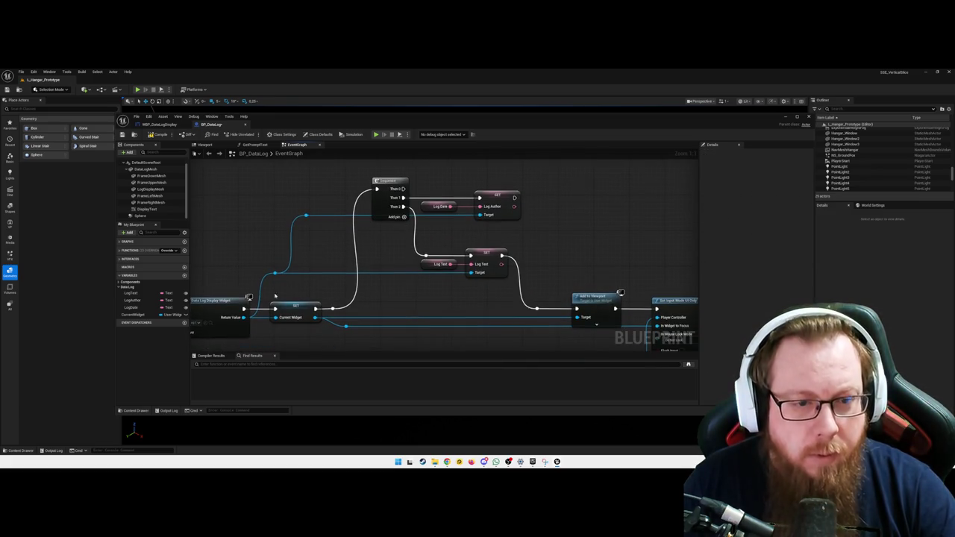
drag(420, 295, 410, 269)
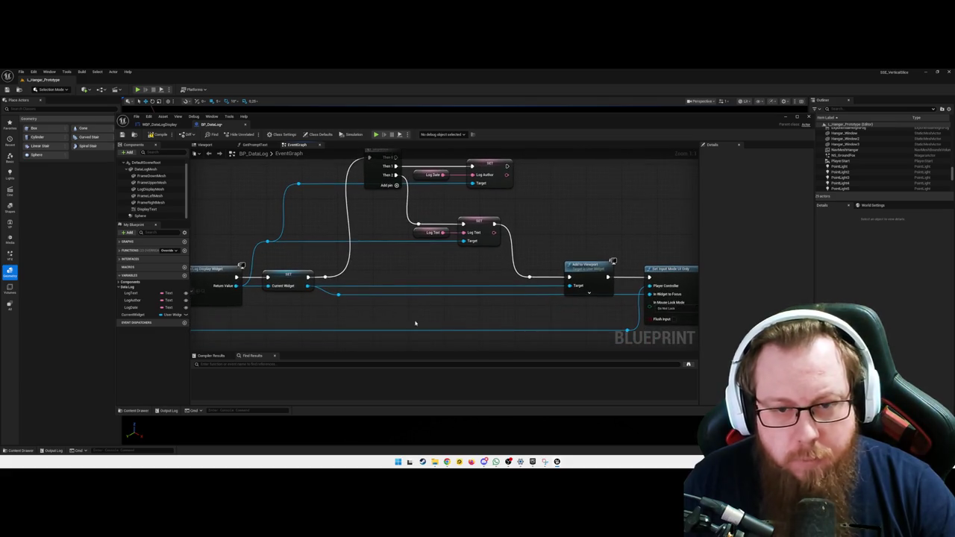
drag(411, 309, 424, 345)
mouse_move(408, 299)
mouse_down()
mouse_move(393, 271)
mouse_move(306, 278)
mouse_up()
drag(318, 226, 322, 200)
text(set)
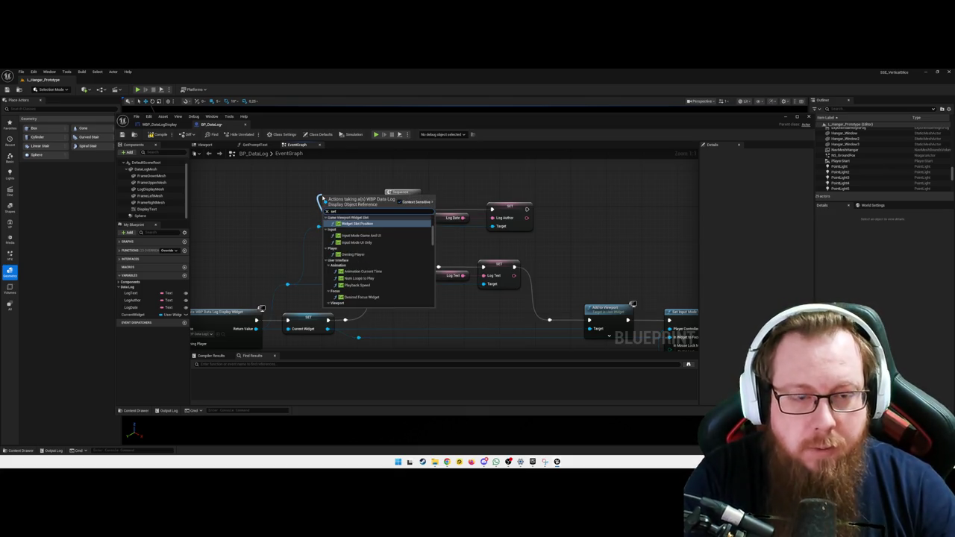
text( text)
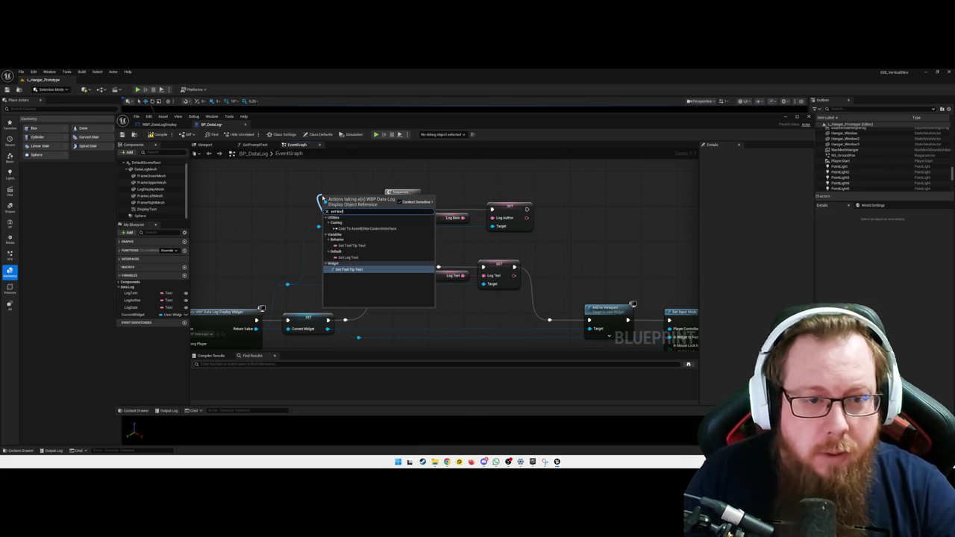
key(BackSpace)
key(BackSpace)
key(BackSpace)
key(BackSpace)
text(log)
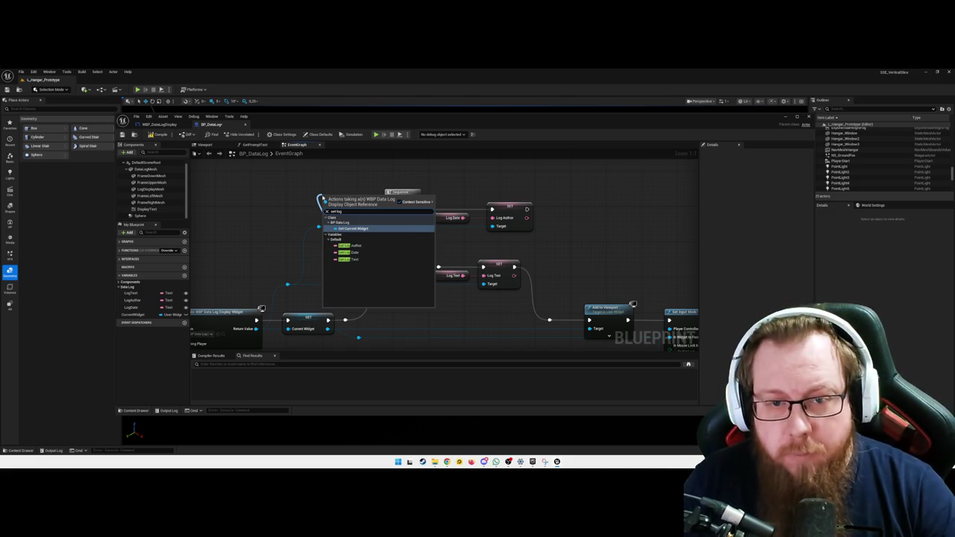
click(348, 252)
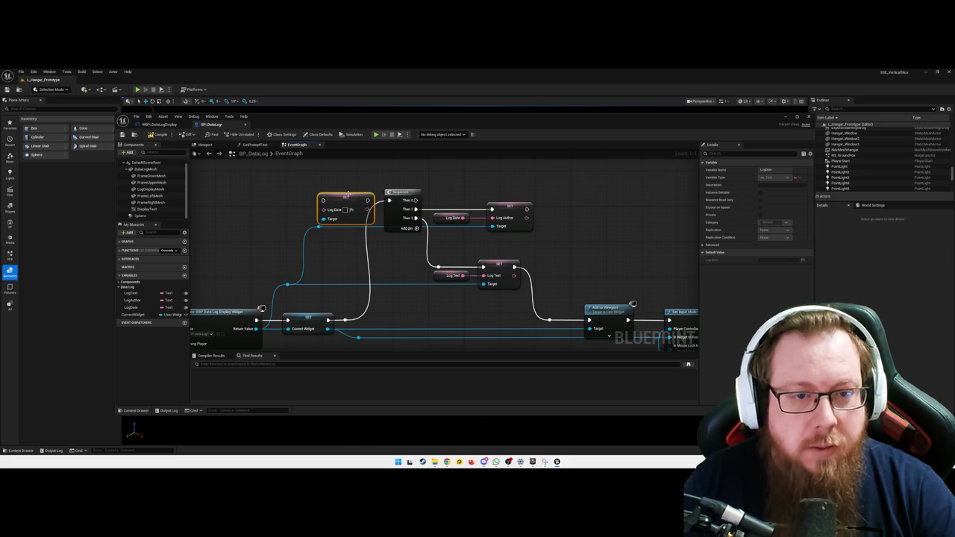
mouse_move(345, 199)
mouse_down()
mouse_move(436, 160)
mouse_move(514, 176)
mouse_up()
click(448, 176)
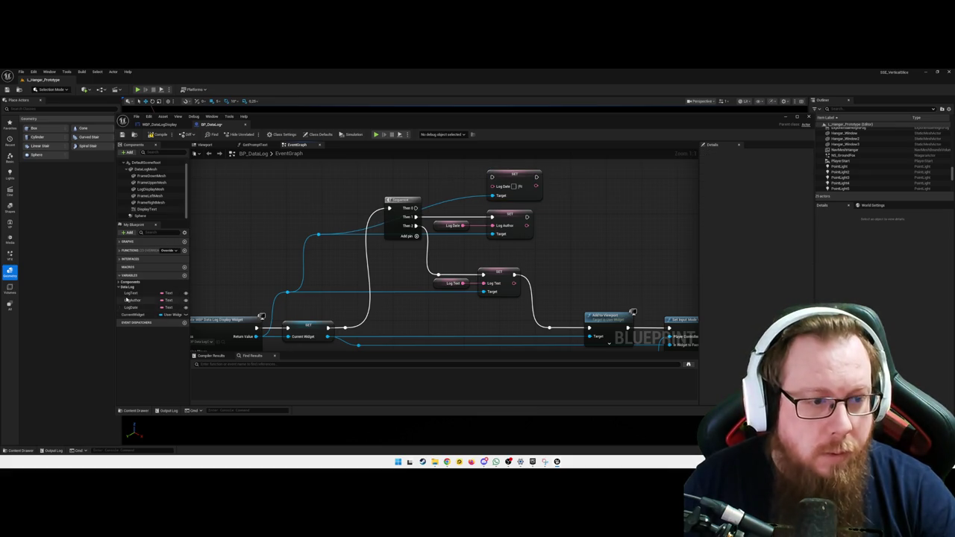
Step: Feed a Log Date getter into SET Log Date with a straightened wire and route the widget reference to it
drag(130, 308, 492, 186)
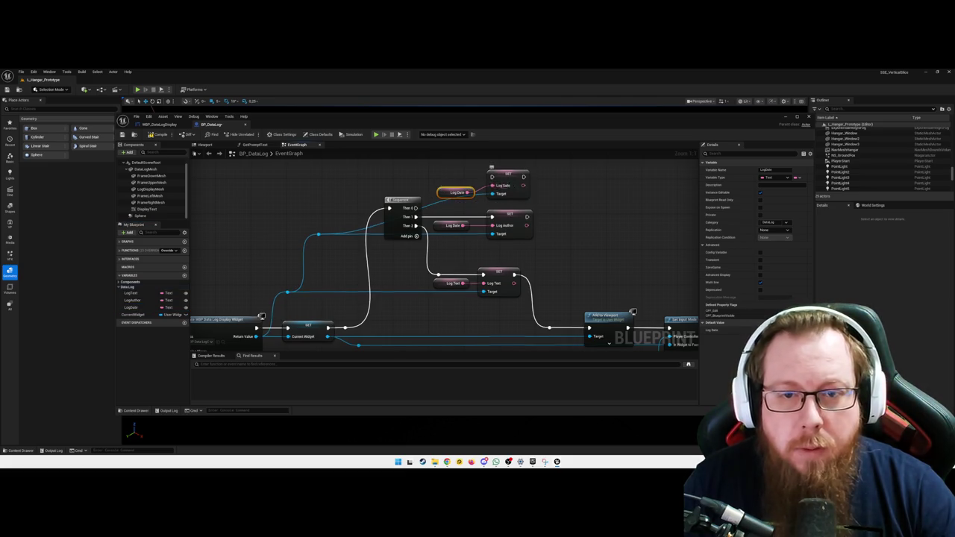
right_click(503, 181)
mouse_move(538, 220)
click(593, 224)
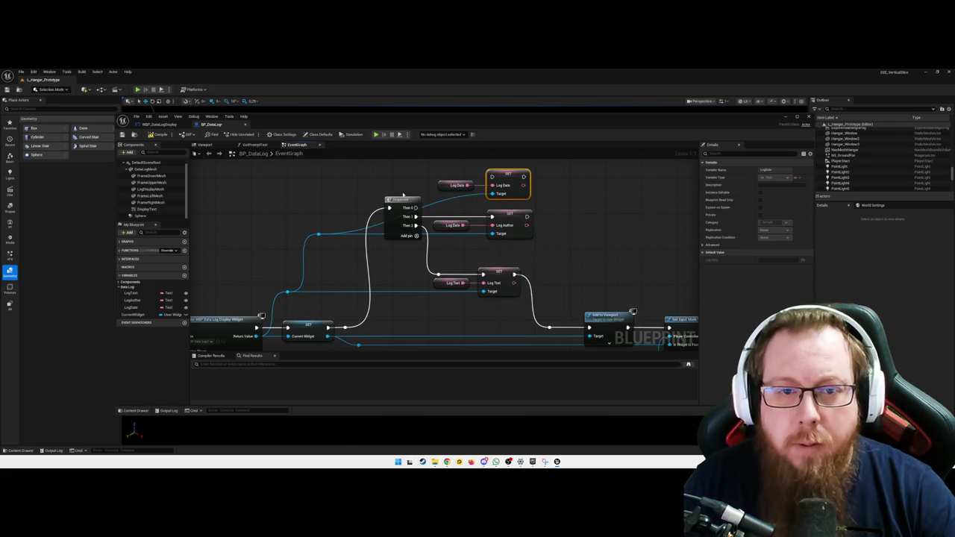
mouse_move(319, 235)
mouse_down()
mouse_move(357, 226)
mouse_move(361, 197)
mouse_up()
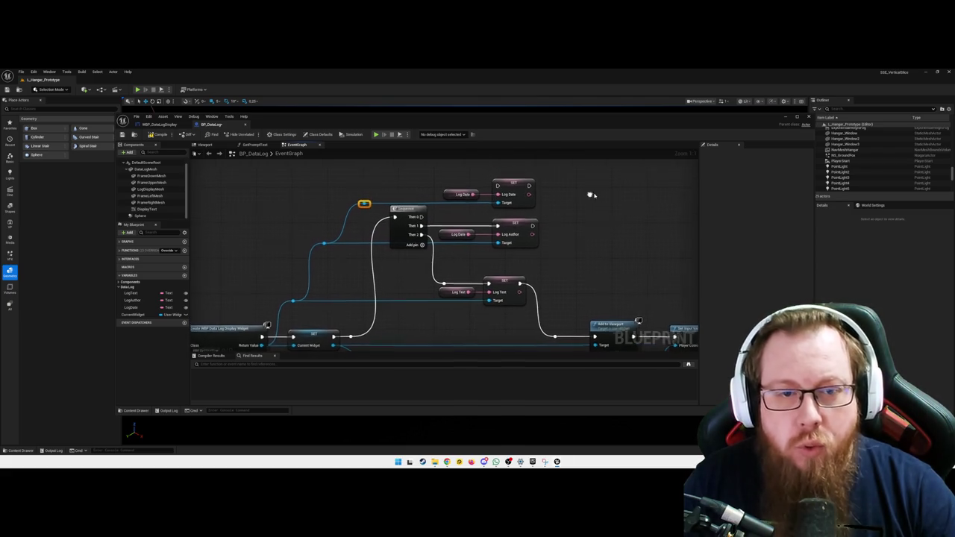
Step: Drive SET Log Date from Sequence Then 0 through a raised reroute point
drag(423, 216, 500, 185)
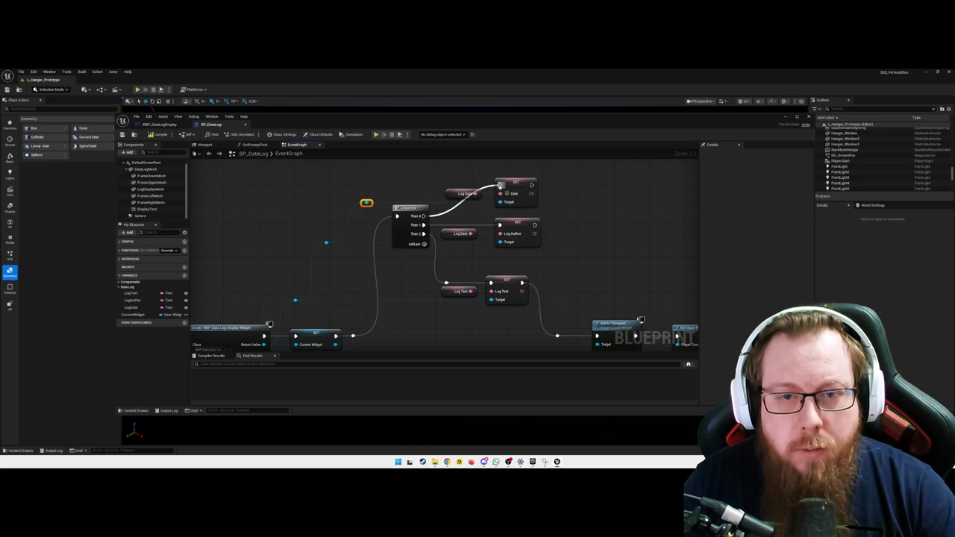
double_click(433, 212)
drag(434, 212, 448, 187)
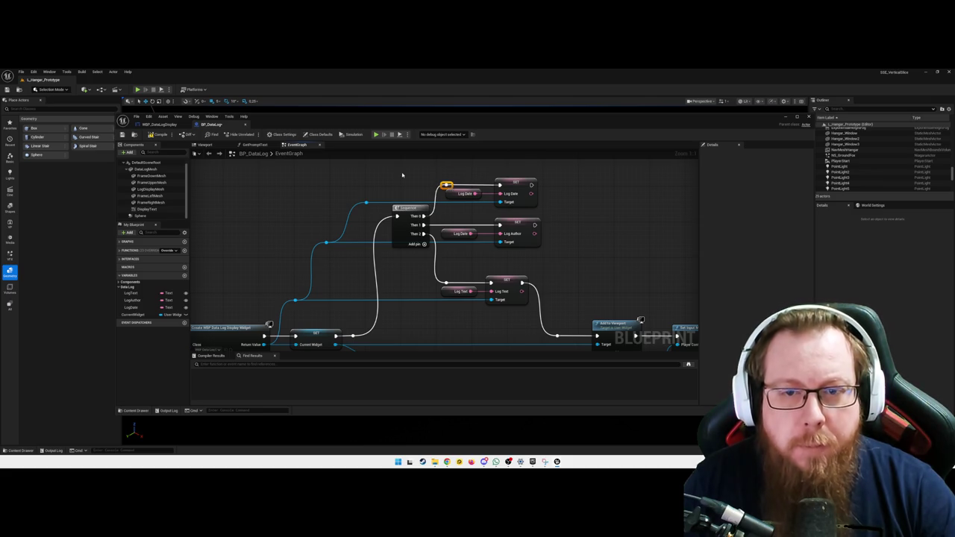
scroll(581, 231, down, 1)
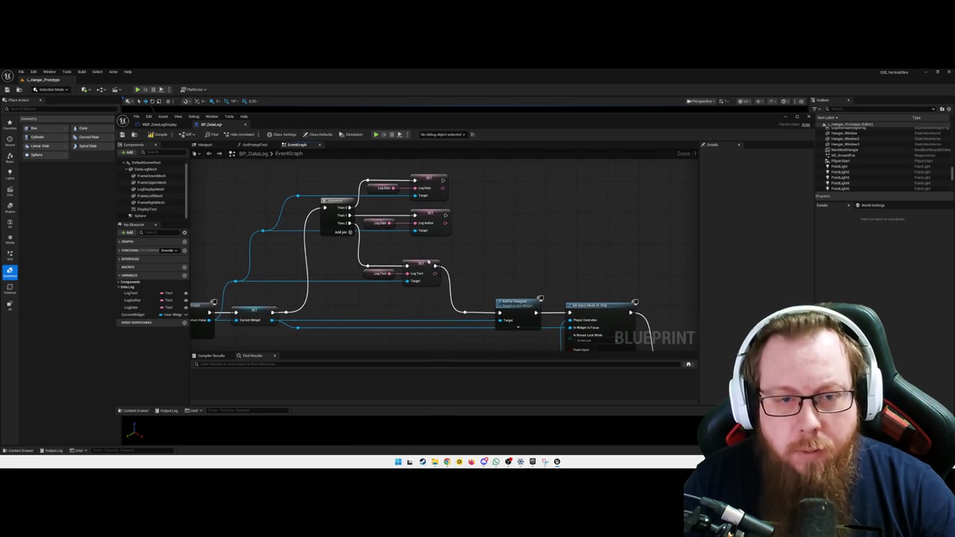
Step: Nudge the Log Text and Log Date setters right to line up the SET nodes
drag(419, 263, 432, 264)
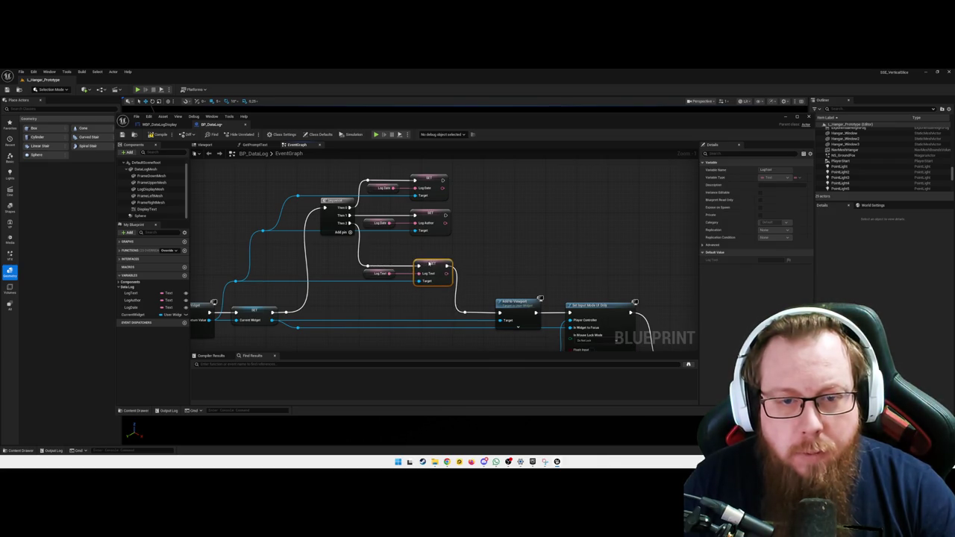
click(473, 253)
scroll(464, 225, up, 1)
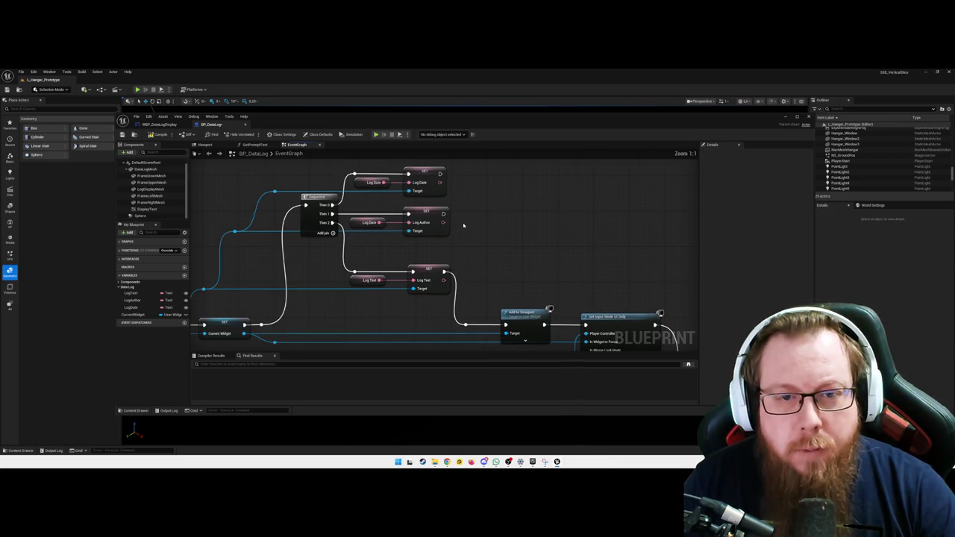
click(427, 214)
drag(432, 173, 434, 173)
click(504, 212)
scroll(478, 217, down, 1)
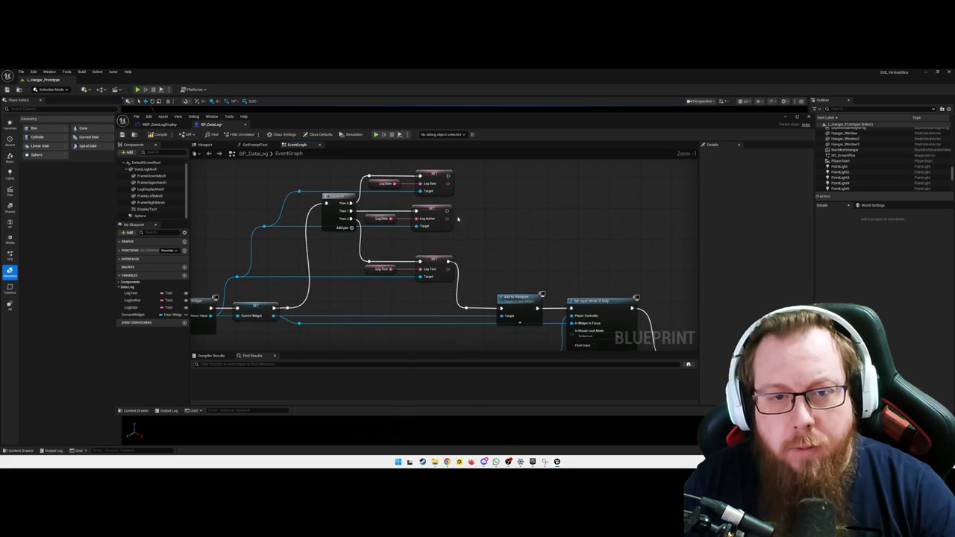
Step: Connect SET Log Author and SET Log Date execution into Add to Viewport via a reroute point
drag(447, 215, 466, 308)
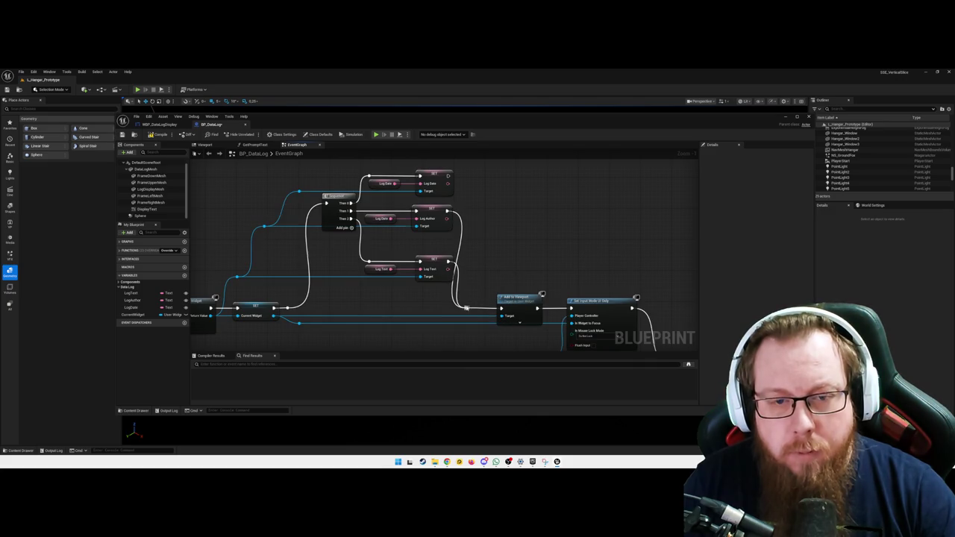
mouse_move(449, 179)
mouse_down()
mouse_move(463, 311)
mouse_move(489, 309)
mouse_up()
double_click(466, 306)
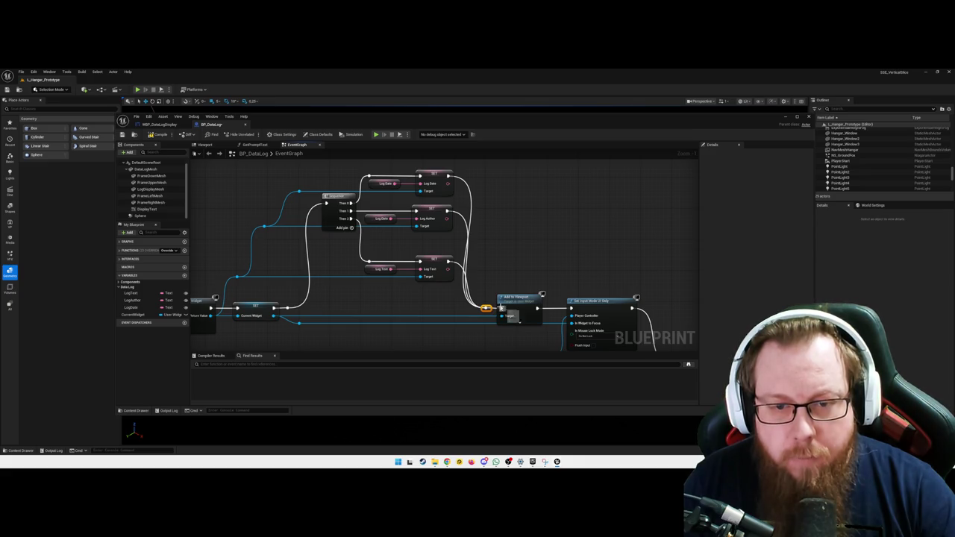
right_click(498, 295)
click(529, 337)
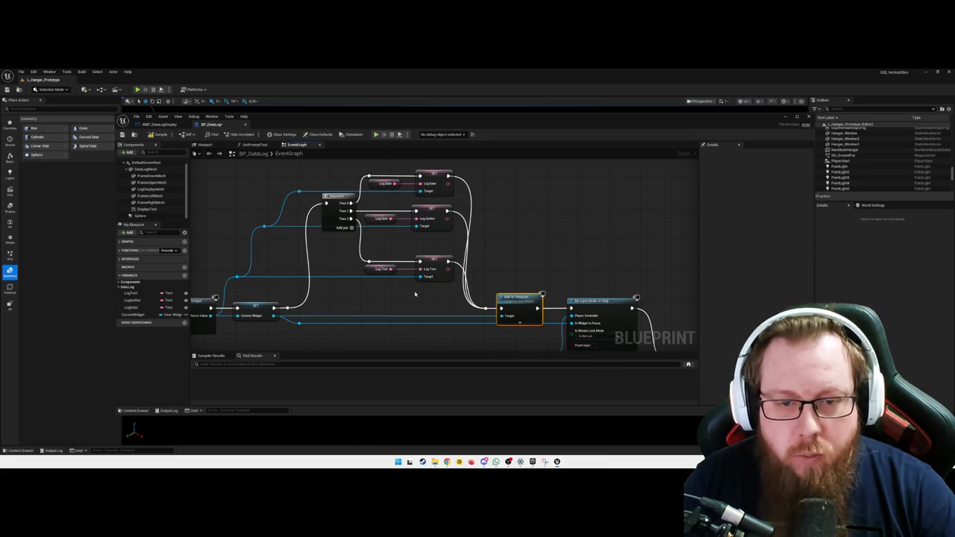
click(418, 297)
drag(383, 297, 408, 296)
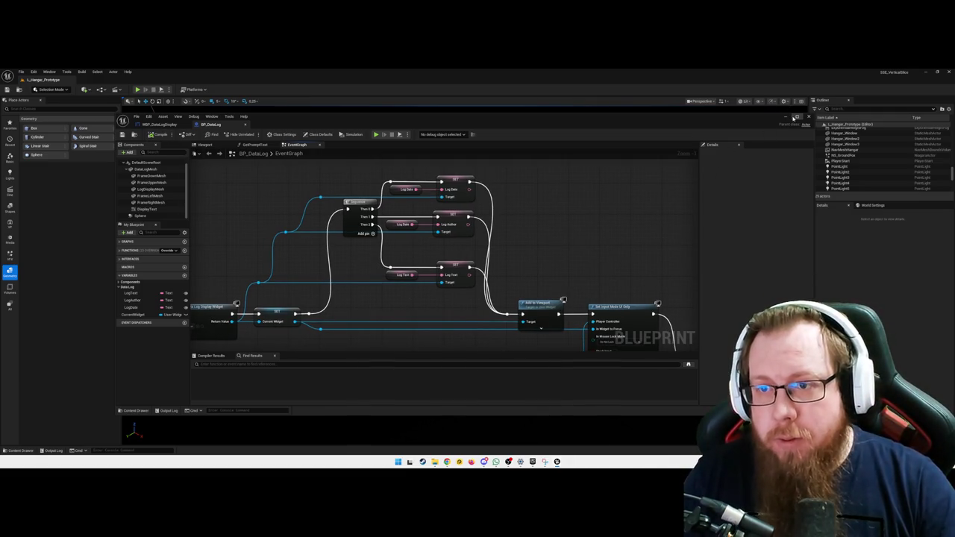
click(808, 117)
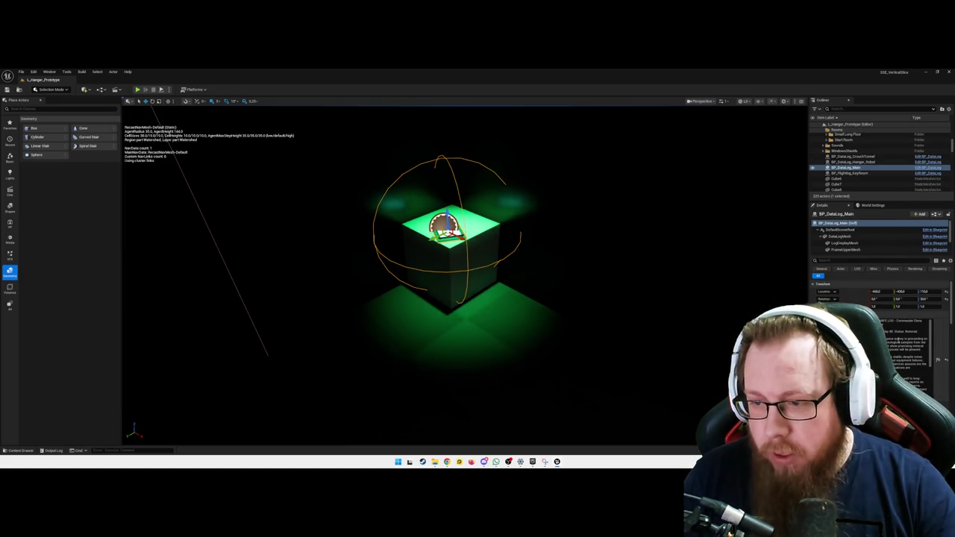
Step: Remove the author header line from BP_DataLog_Main's Log Text and start a play test
click(903, 321)
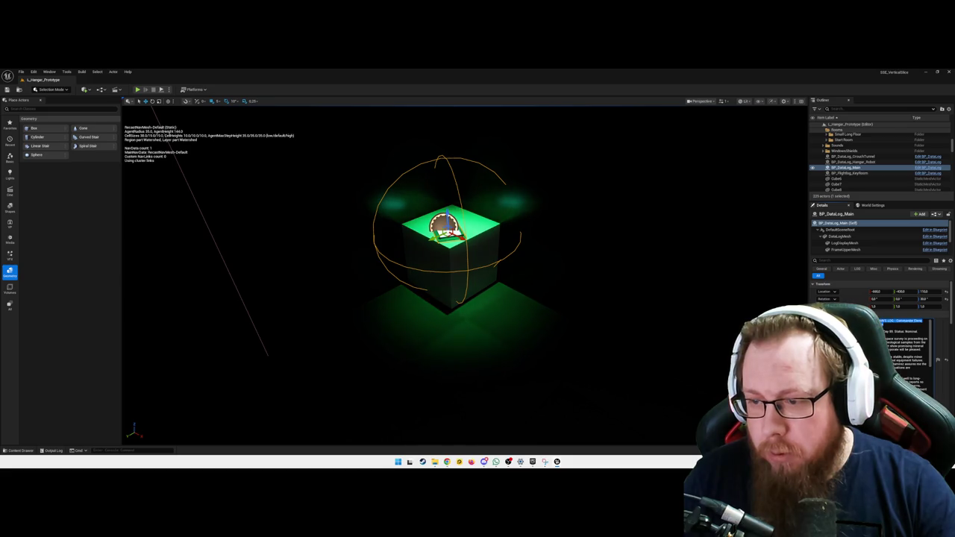
key(BackSpace)
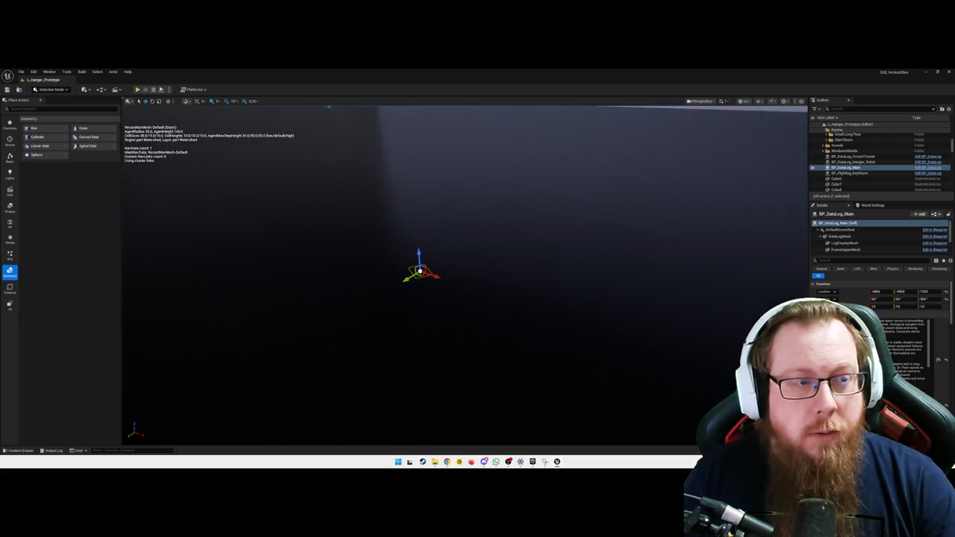
key(alt+p)
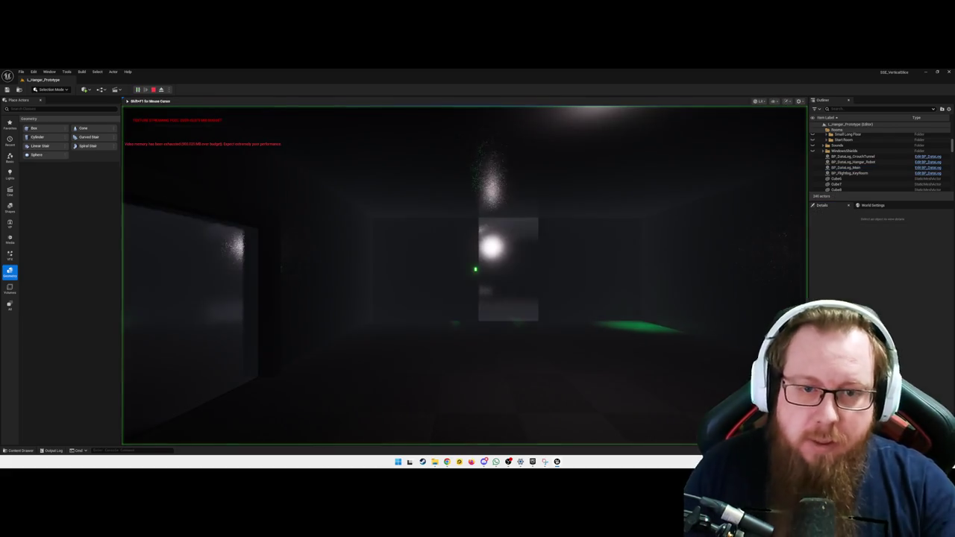
Step: Walk to the terminal, open and scroll the data log entry, close it, and quit the session
key(w)
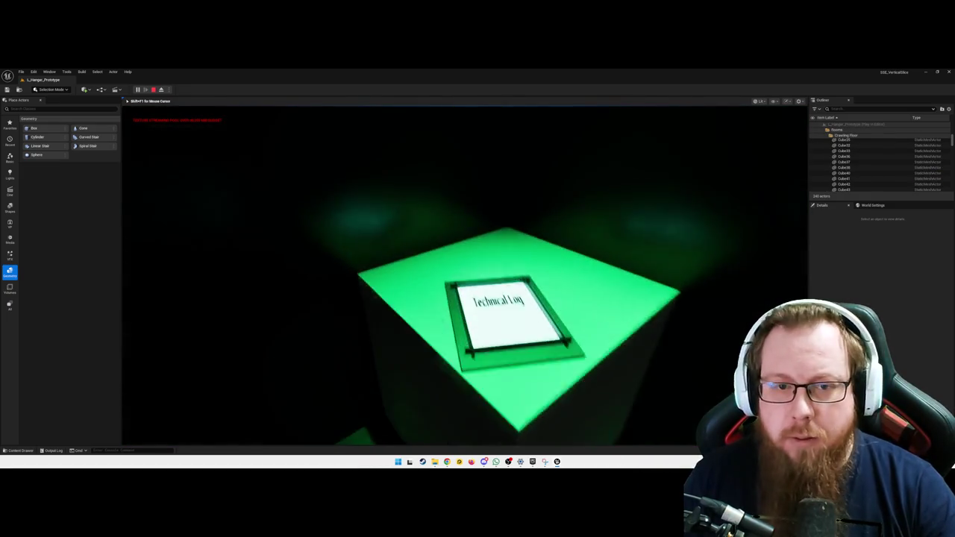
key(e)
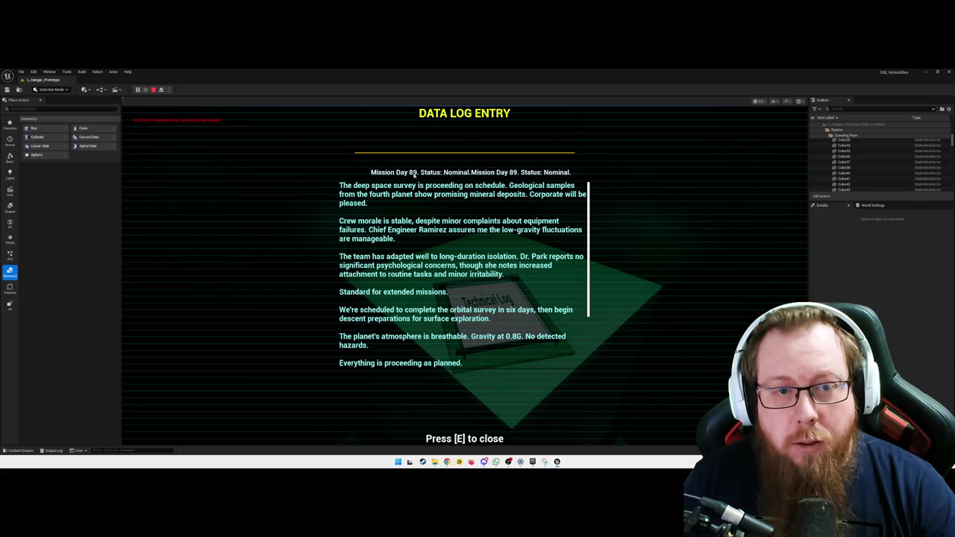
scroll(425, 239, down, 3)
scroll(448, 284, up, 3)
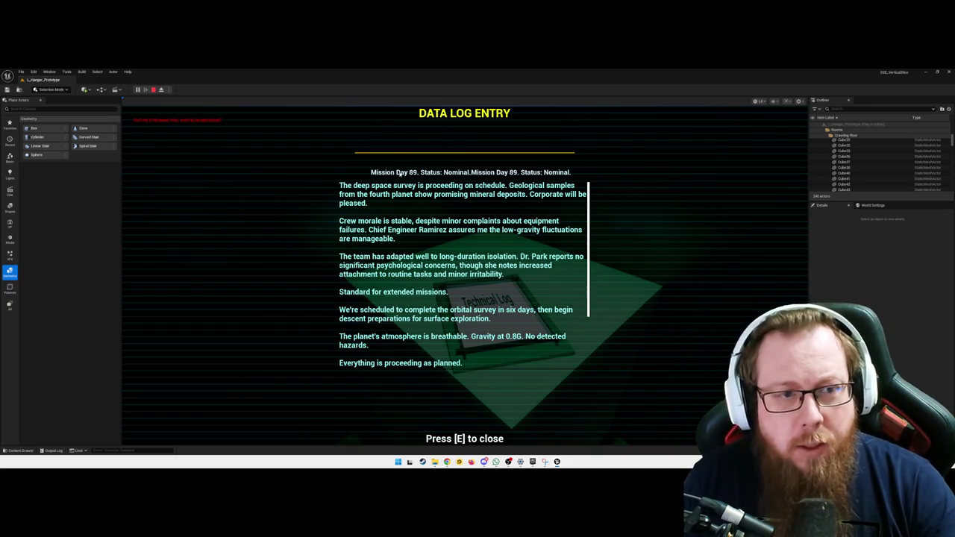
key(e)
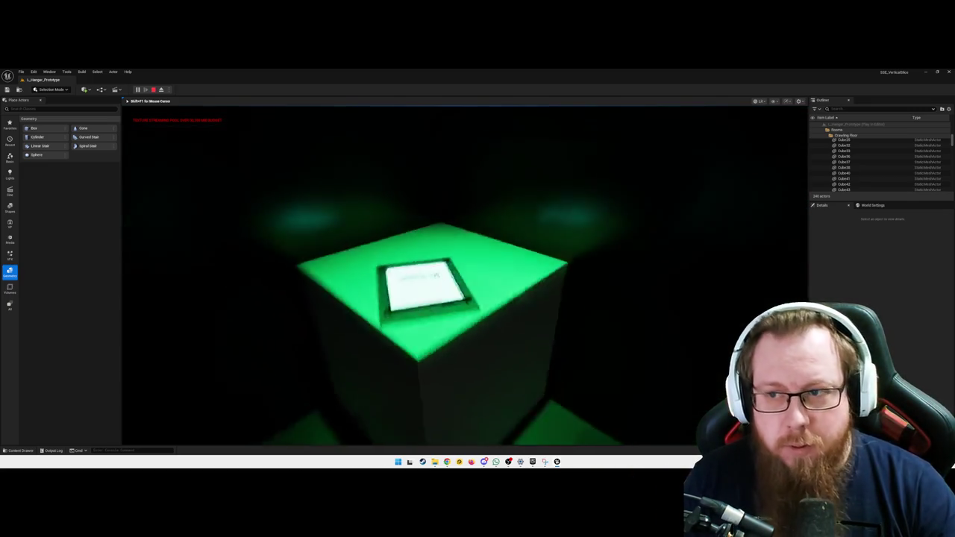
key(Escape)
click(501, 309)
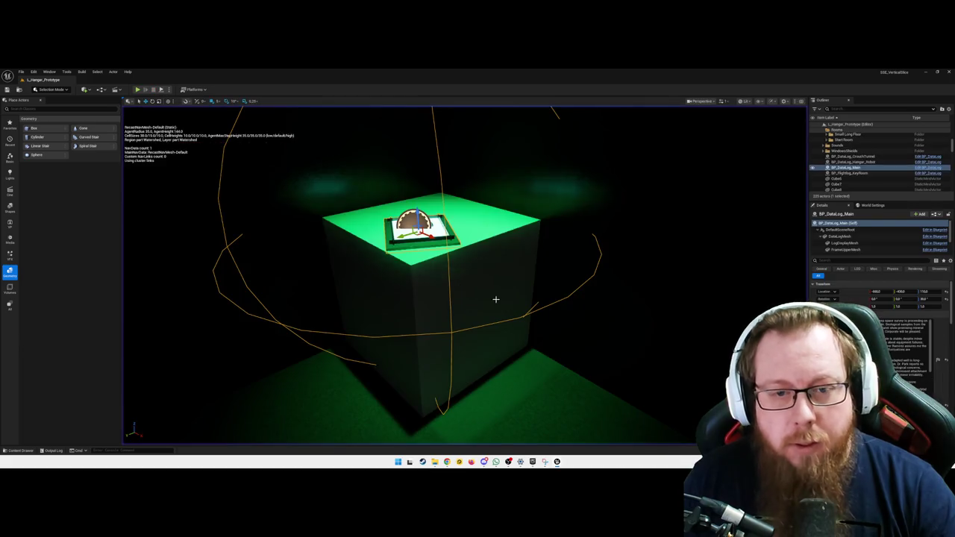
Step: In BP_DataLog, replace SET Log Author's Log Date getter with a straightened Log Author getter
key(ctrl+space)
double_click(185, 371)
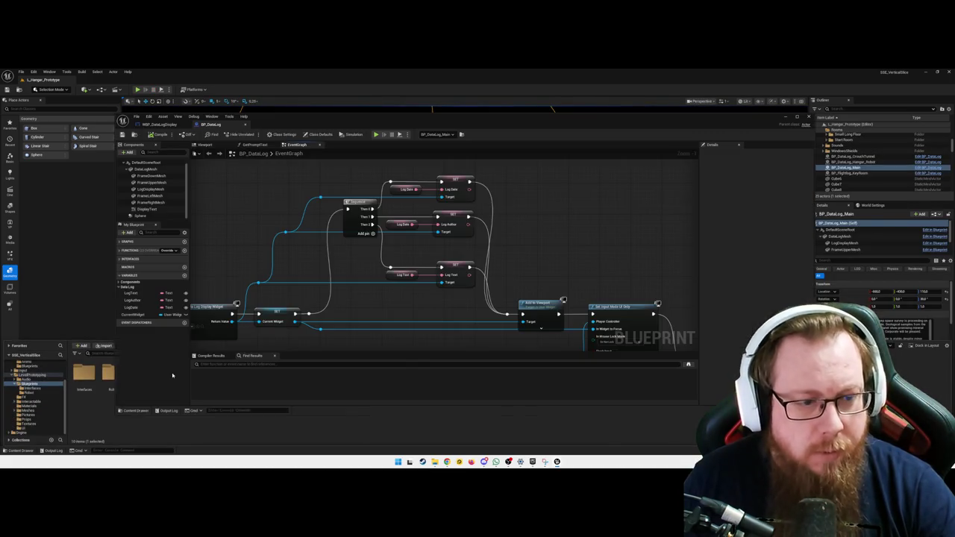
click(403, 224)
key(Delete)
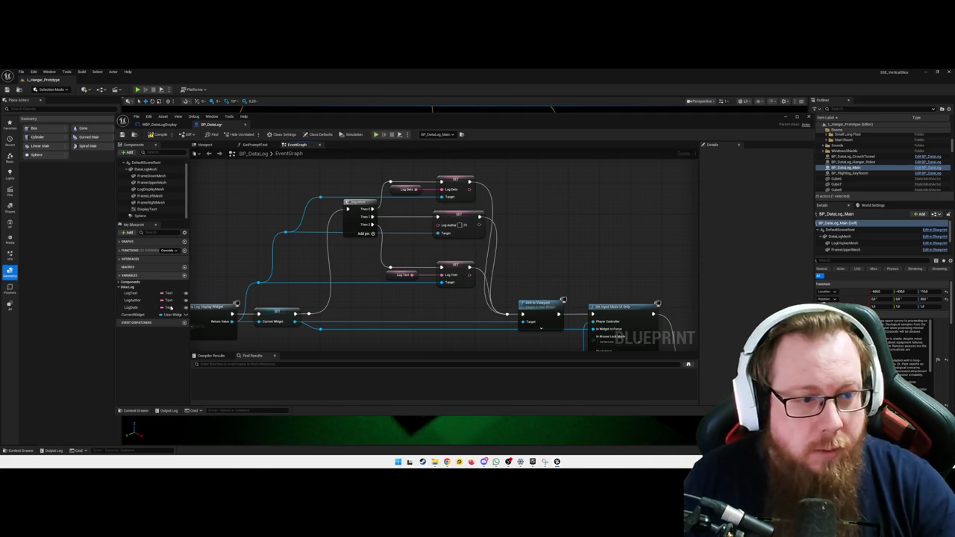
drag(130, 301, 438, 225)
right_click(446, 233)
mouse_move(477, 260)
click(519, 264)
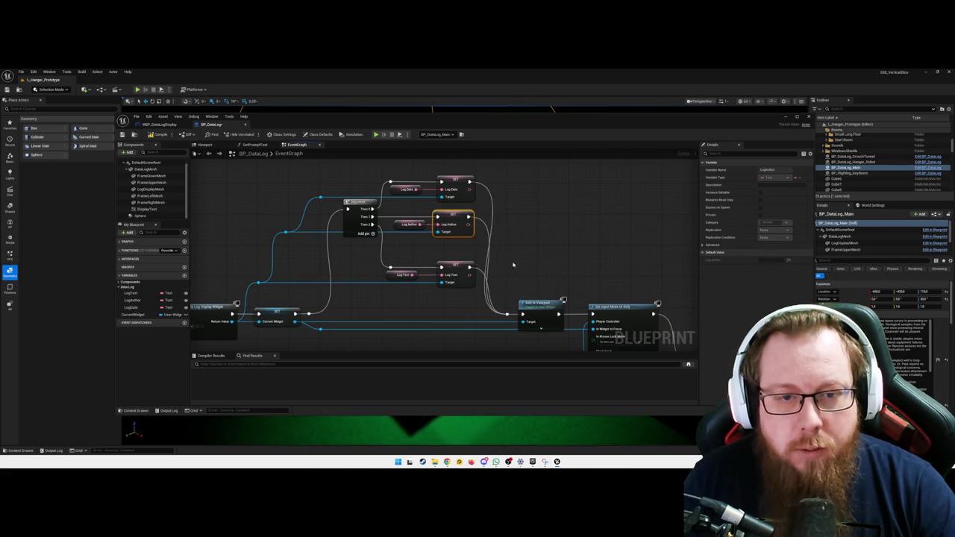
click(541, 239)
Step: Shift the Add to Viewport, input mode and SET nodes right and add an execution reroute point
scroll(543, 252, down, 2)
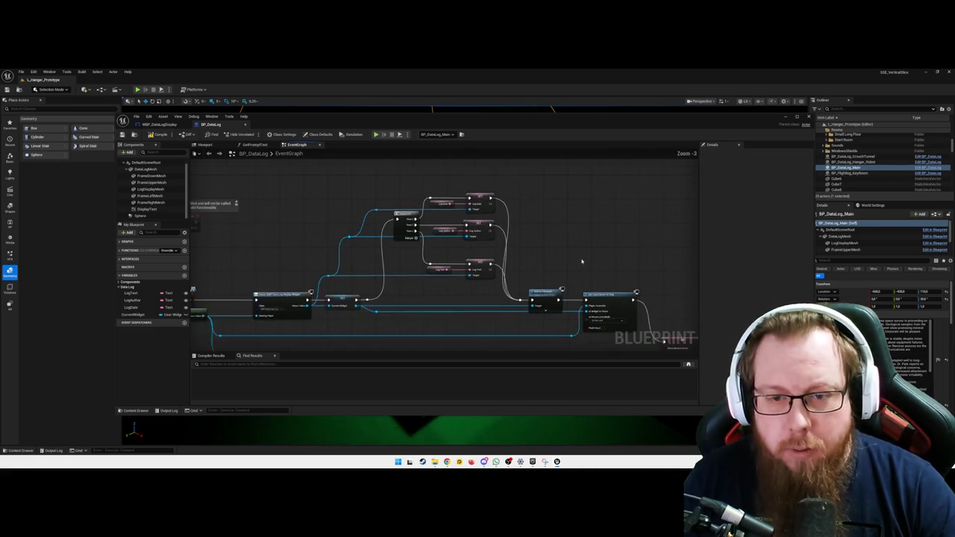
drag(461, 223, 620, 310)
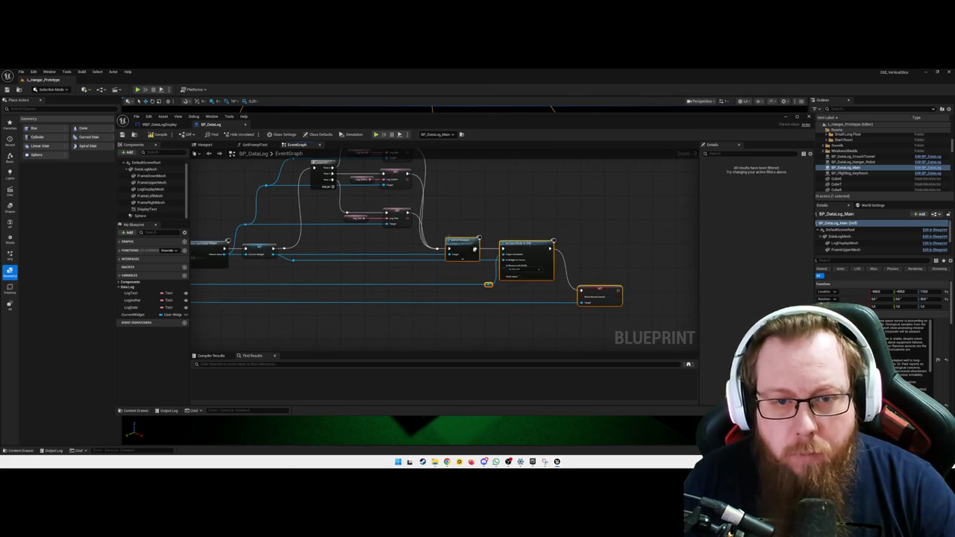
drag(458, 243, 475, 243)
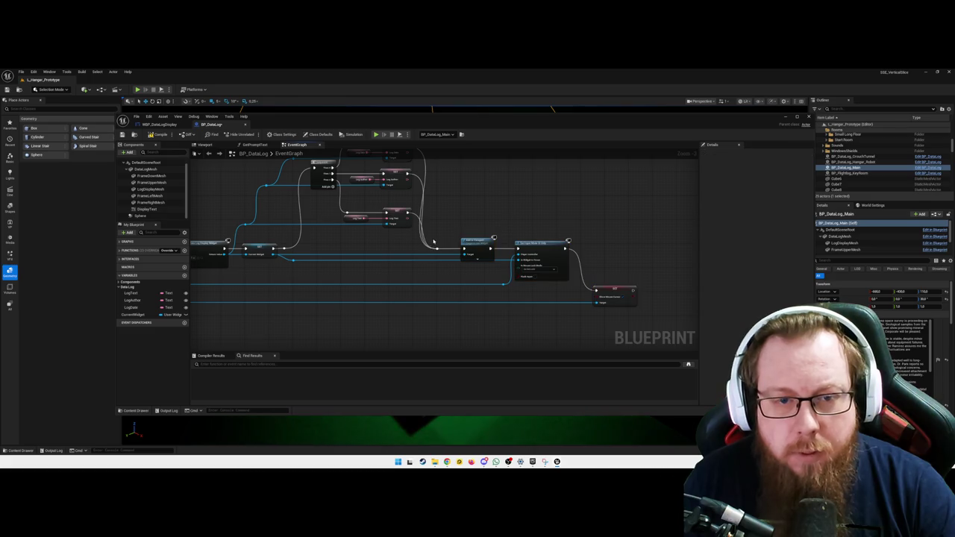
double_click(446, 248)
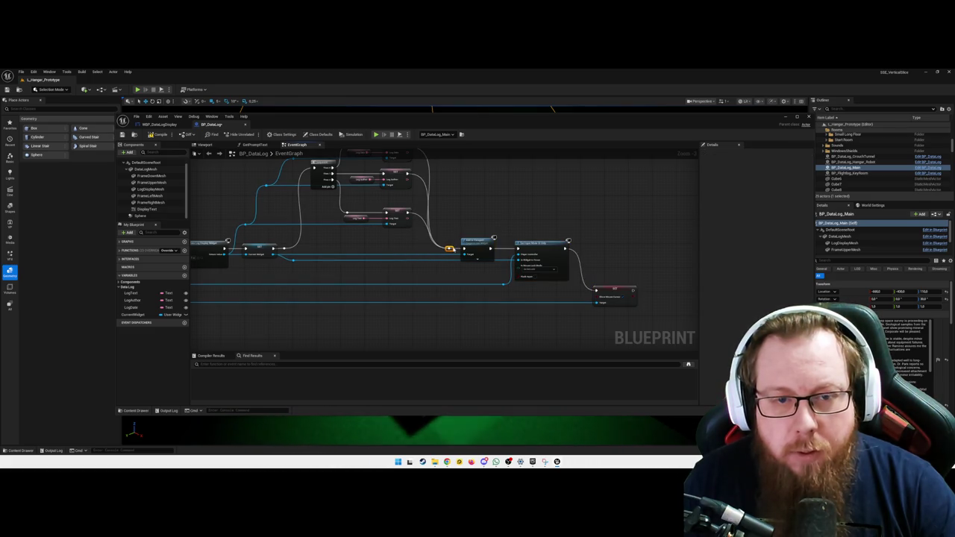
scroll(475, 240, up, 2)
drag(475, 240, 523, 278)
drag(352, 281, 369, 275)
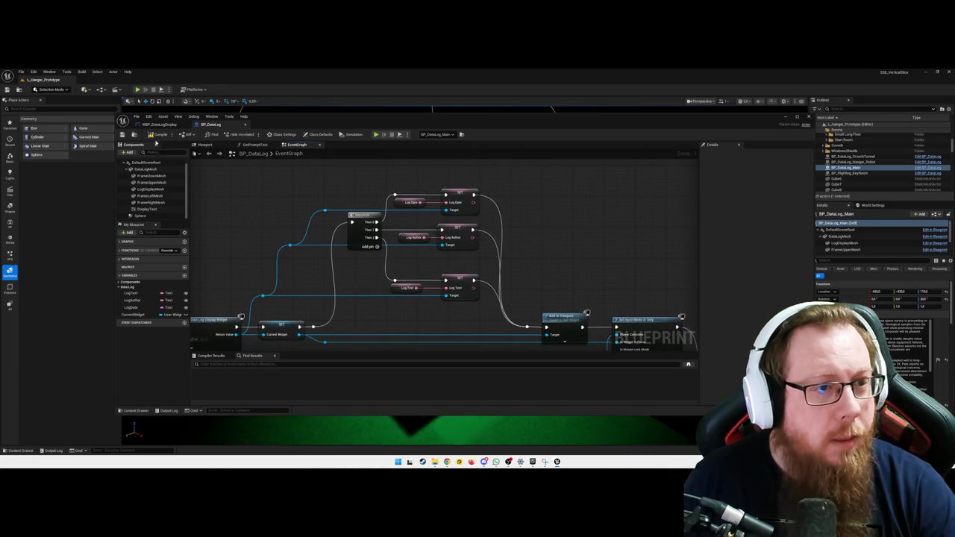
drag(609, 268, 582, 227)
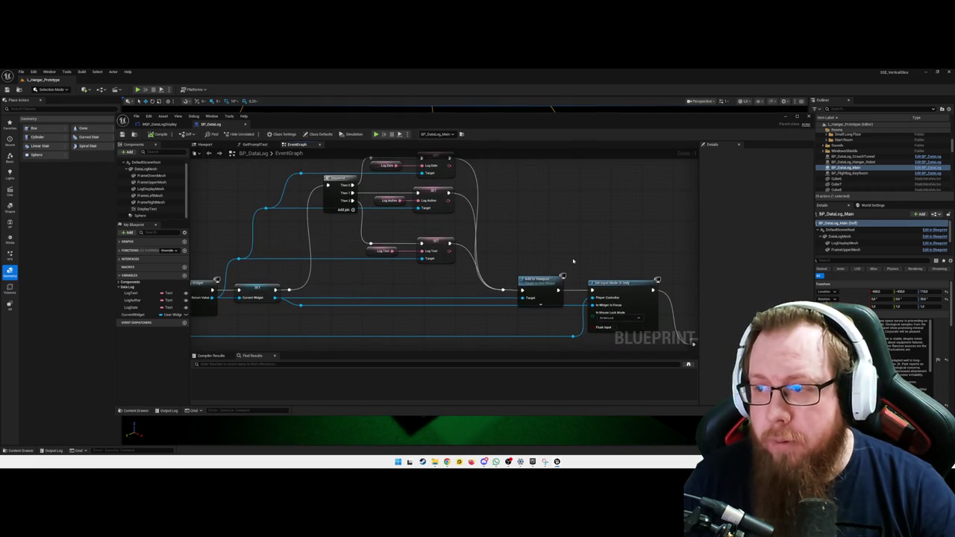
click(785, 117)
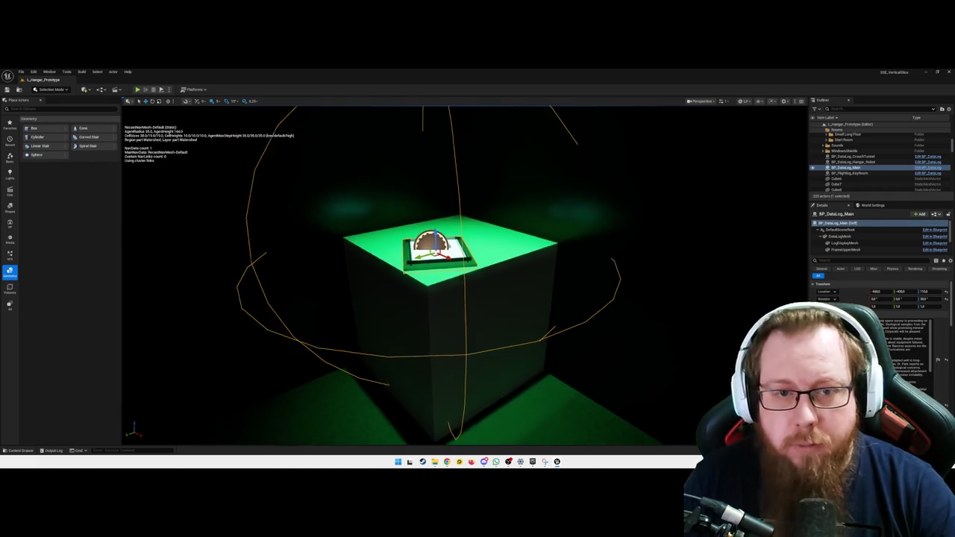
Step: Run another play test, open and close the tablet's data log, then quit
key(alt+p)
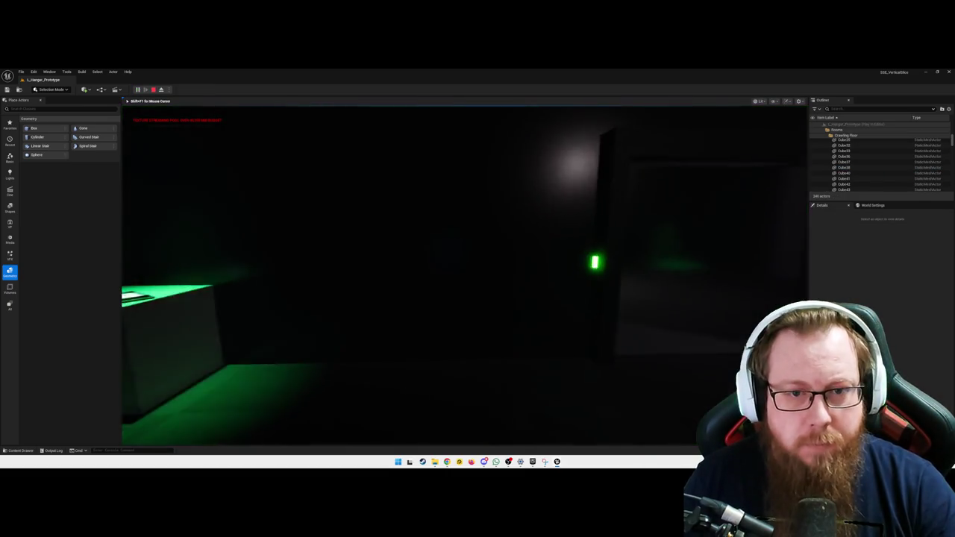
key(e)
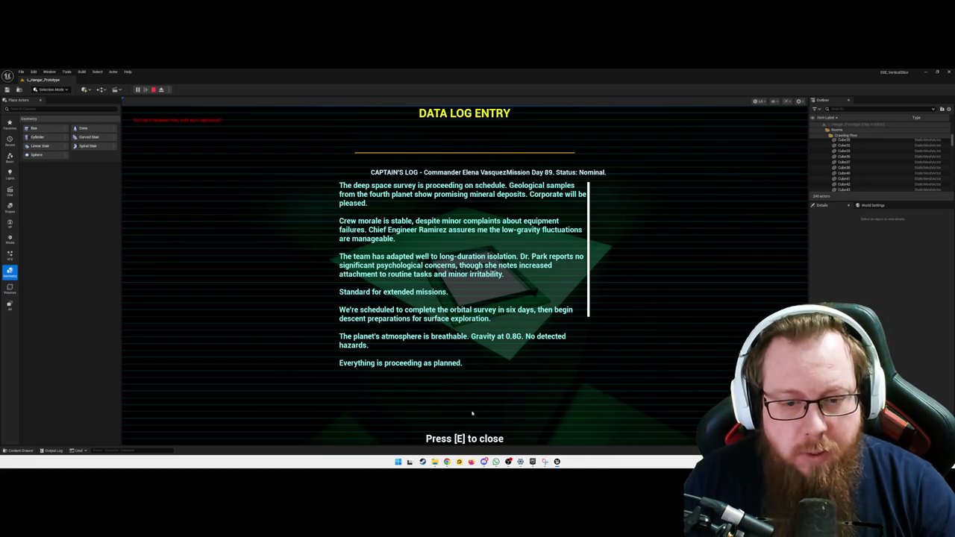
key(e)
key(Escape)
click(464, 309)
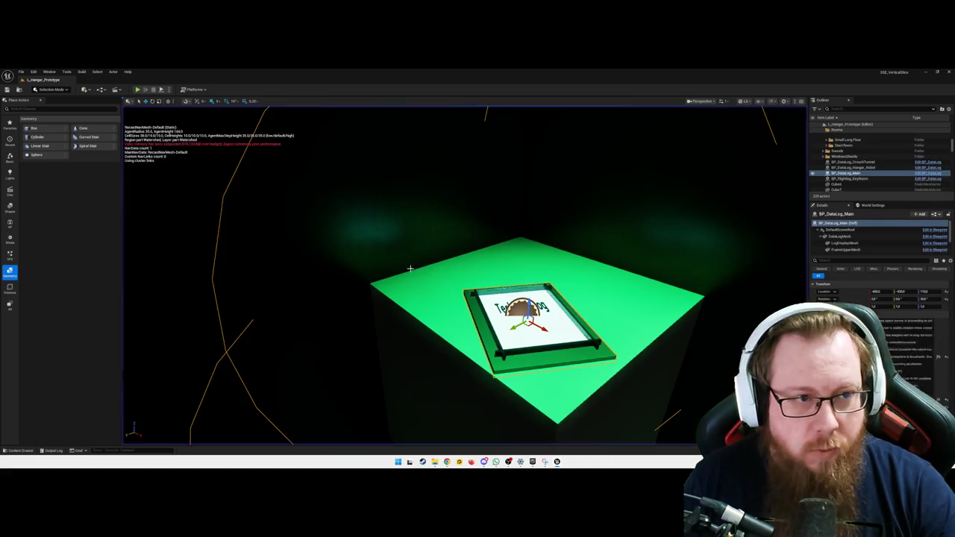
Step: Open the WBP_DataLogDisplay widget from the project's Blueprints folder for editing
key(ctrl+b)
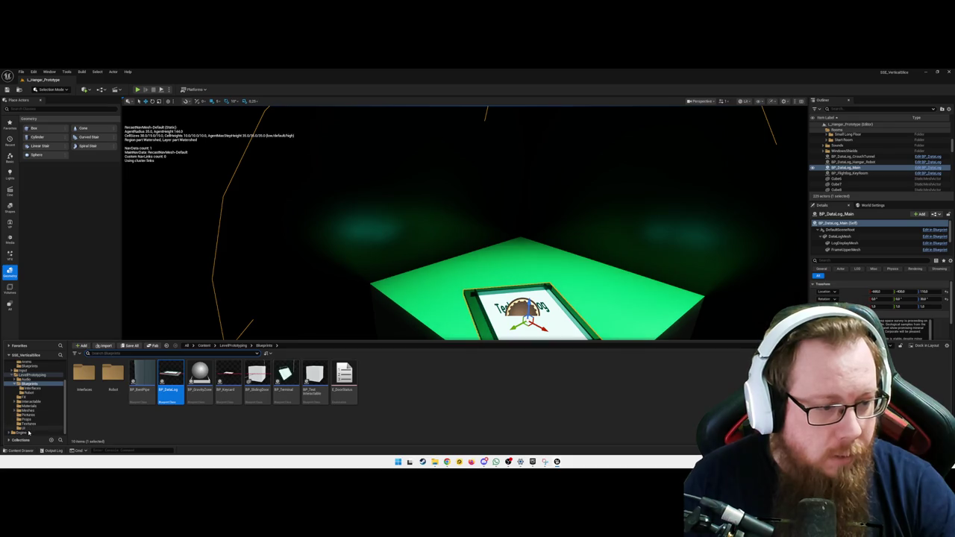
click(28, 429)
click(33, 431)
double_click(84, 379)
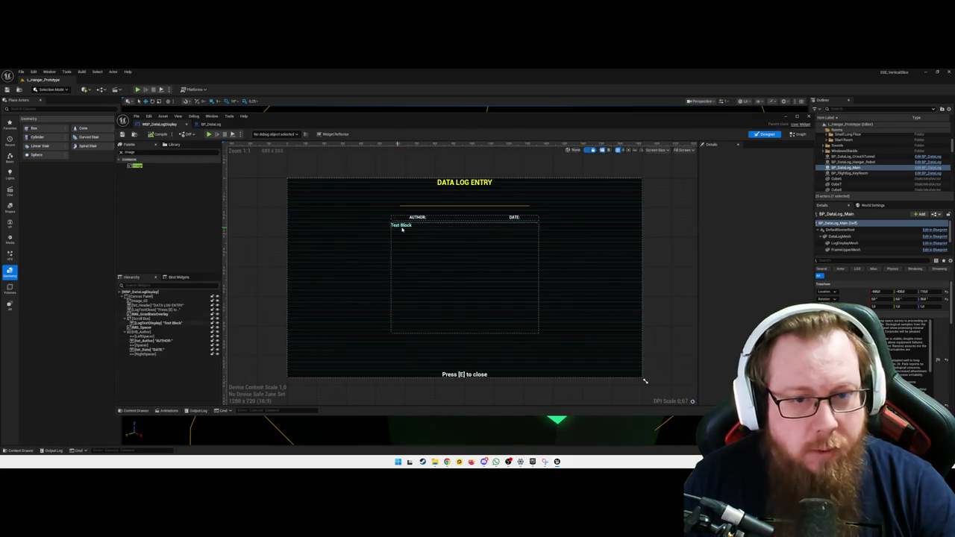
Step: Adjust the header row's LeftSpacer and RightSpacer padding to nudge DATE right, then show BP_DataLog's event graph
click(447, 217)
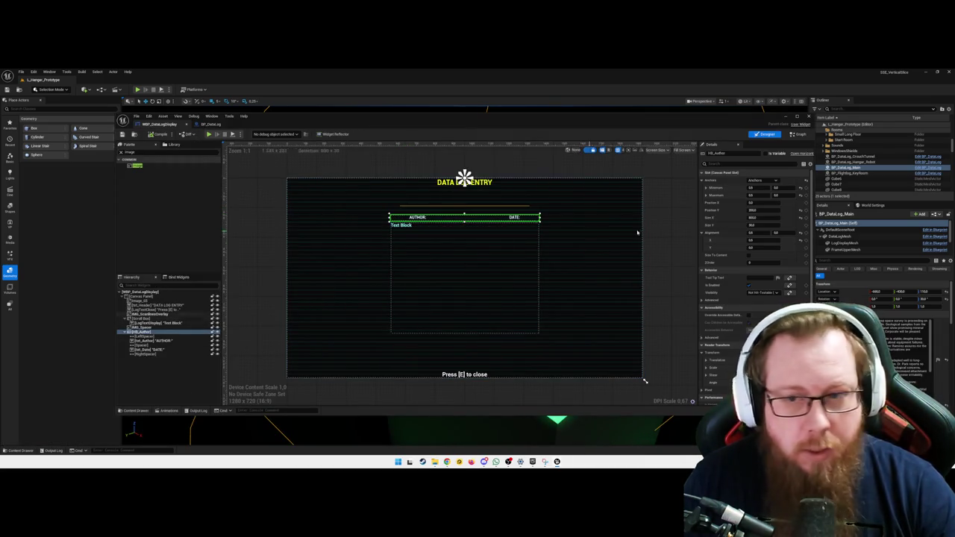
click(143, 337)
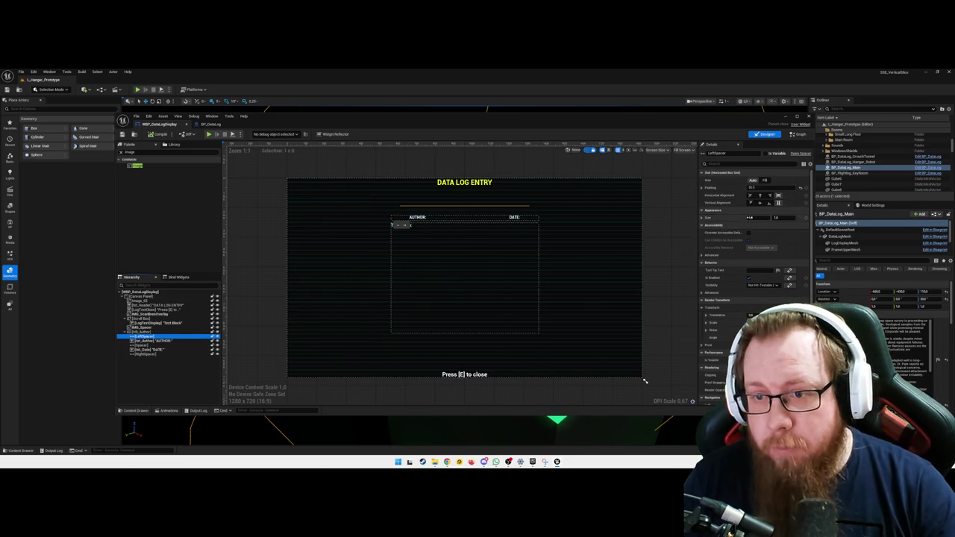
click(754, 188)
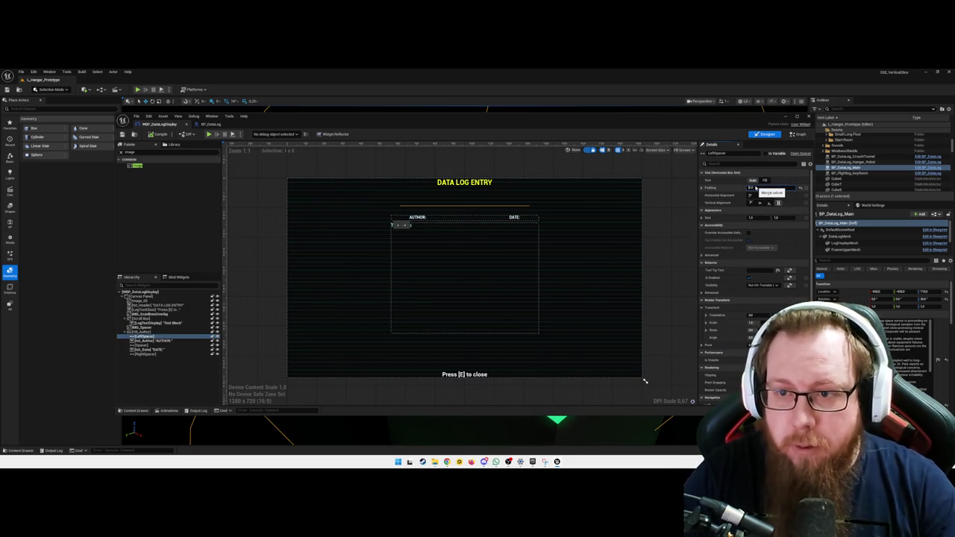
click(522, 218)
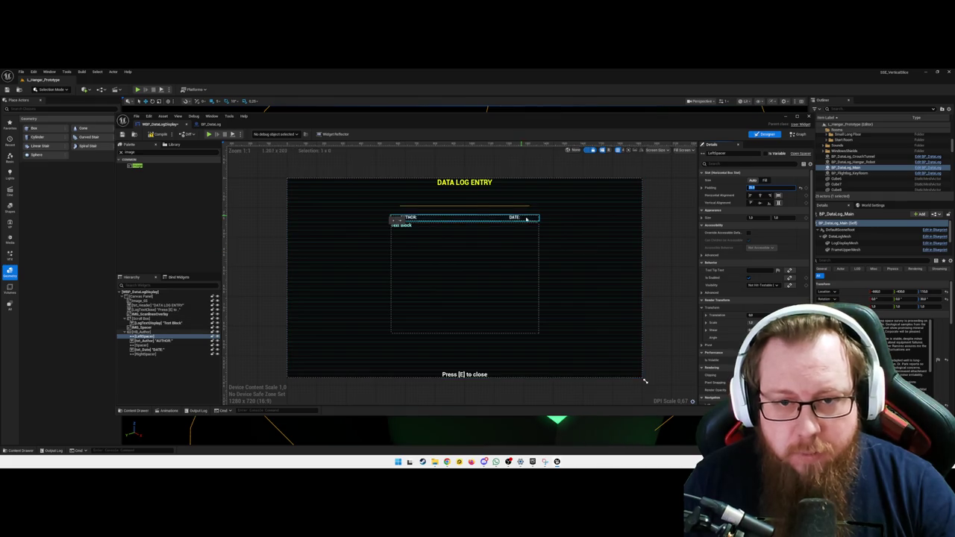
click(145, 354)
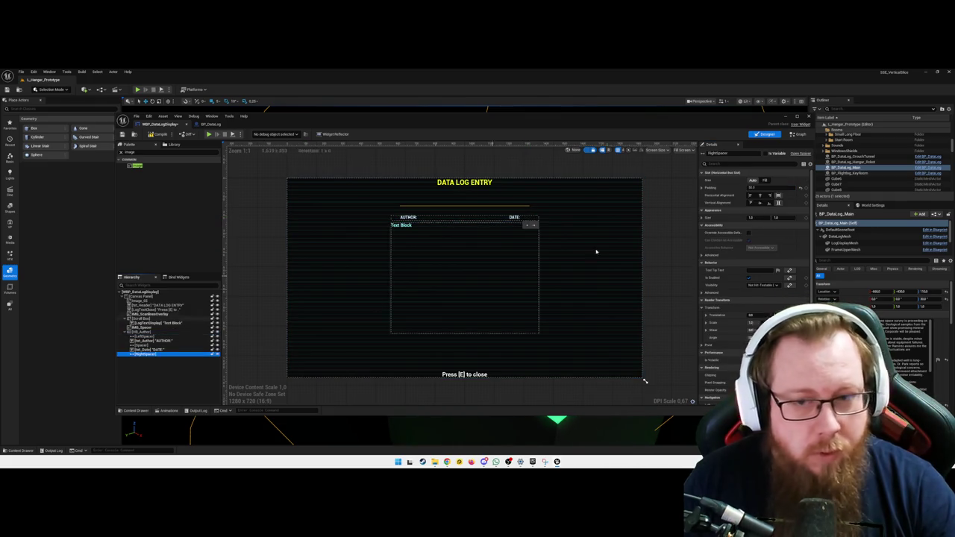
click(758, 186)
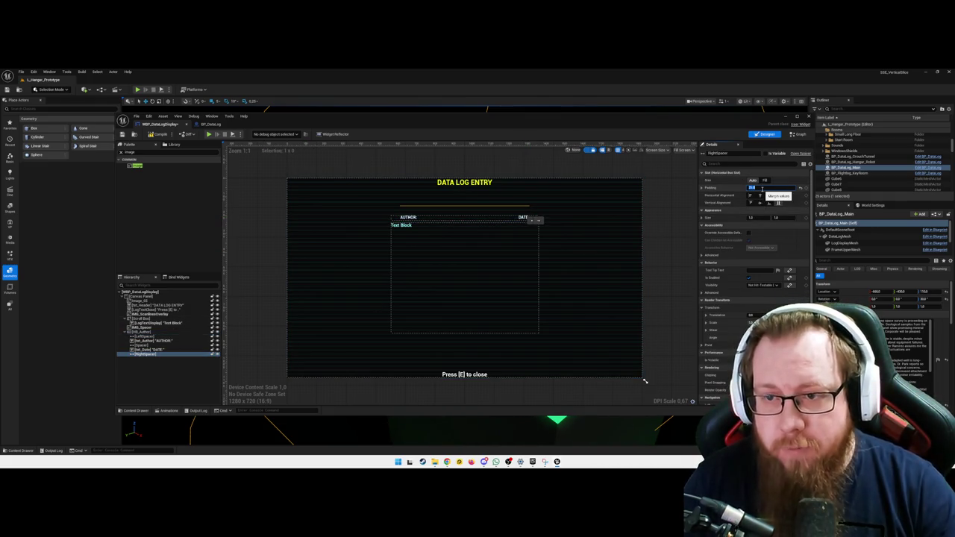
click(591, 260)
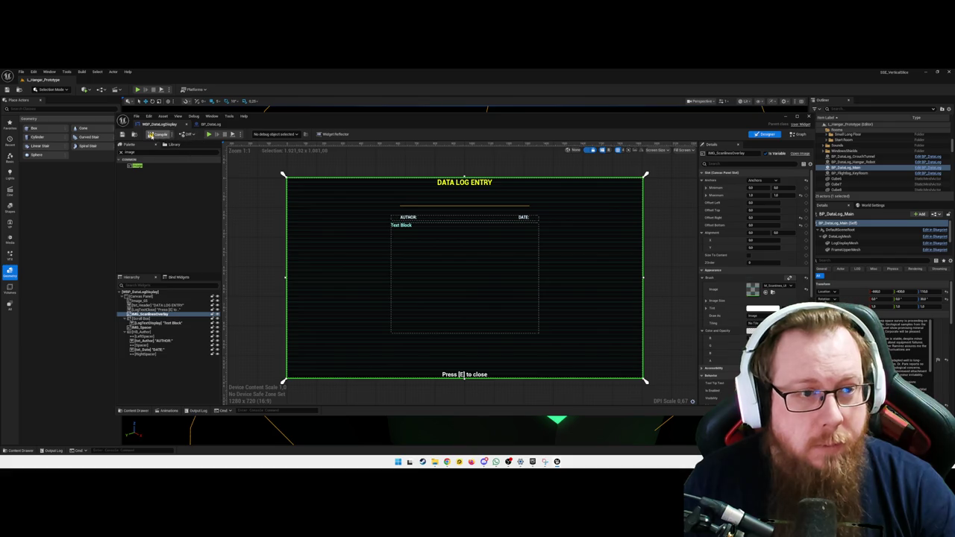
click(212, 124)
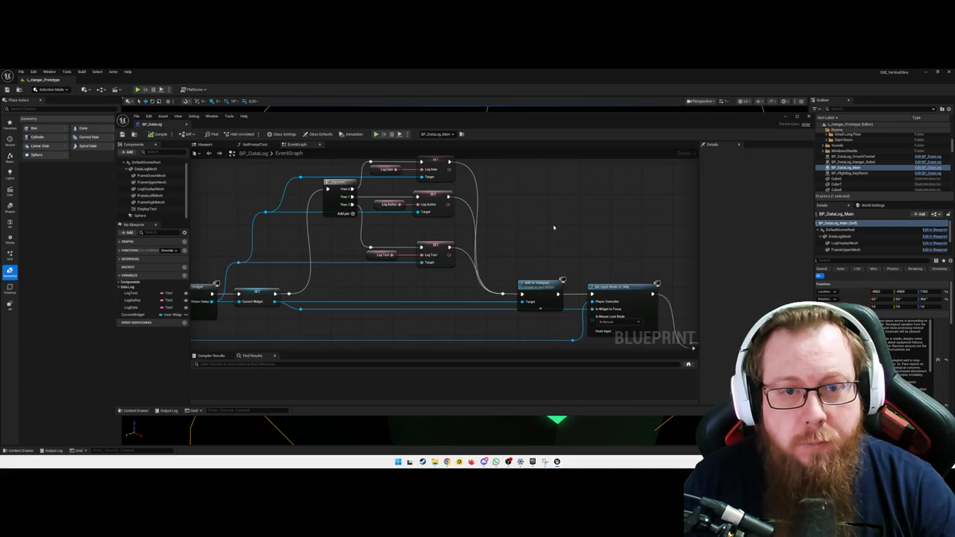
Step: Open WBP_DataLogDisplay and anchor the scanline overlay image to the canvas centre
scroll(552, 227, down, 1)
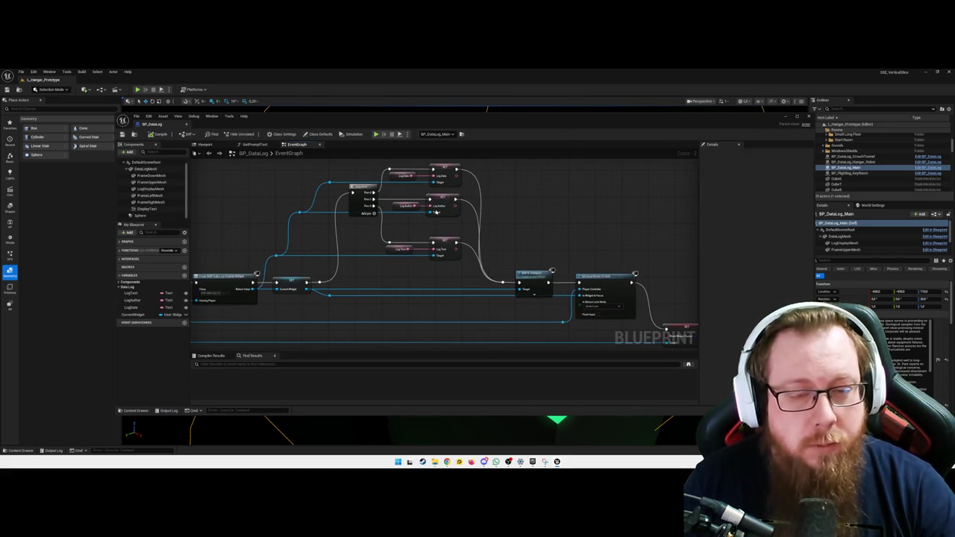
key(ctrl+space)
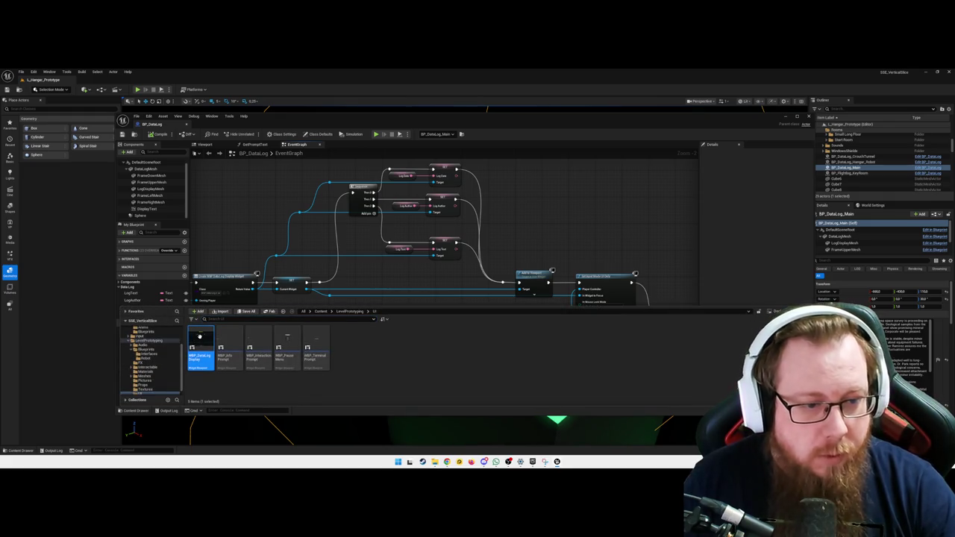
double_click(200, 339)
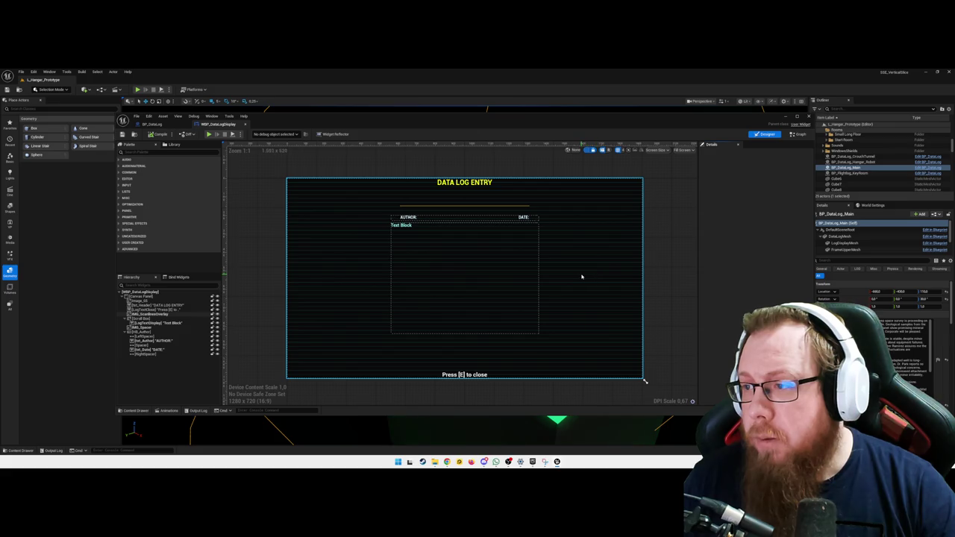
click(543, 278)
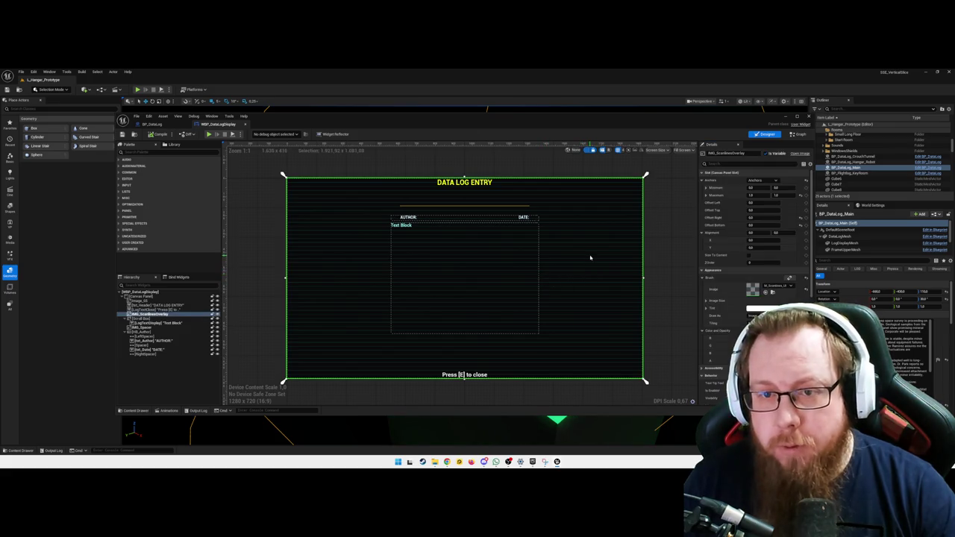
click(765, 180)
click(781, 218)
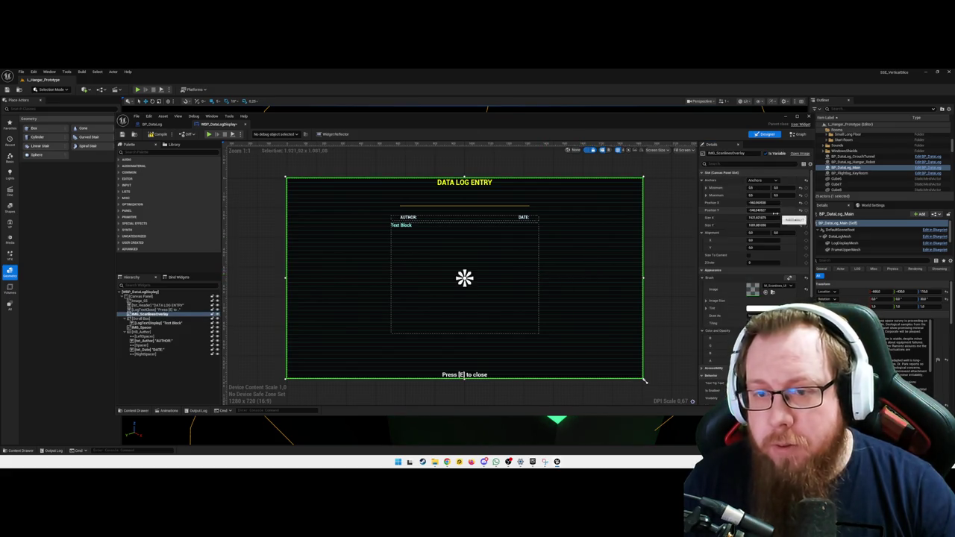
Step: Give the overlay position 0,0, size 858×500 and alignment 0.5,0.5
click(757, 202)
text(0)
key(Tab)
text(0)
key(Tab)
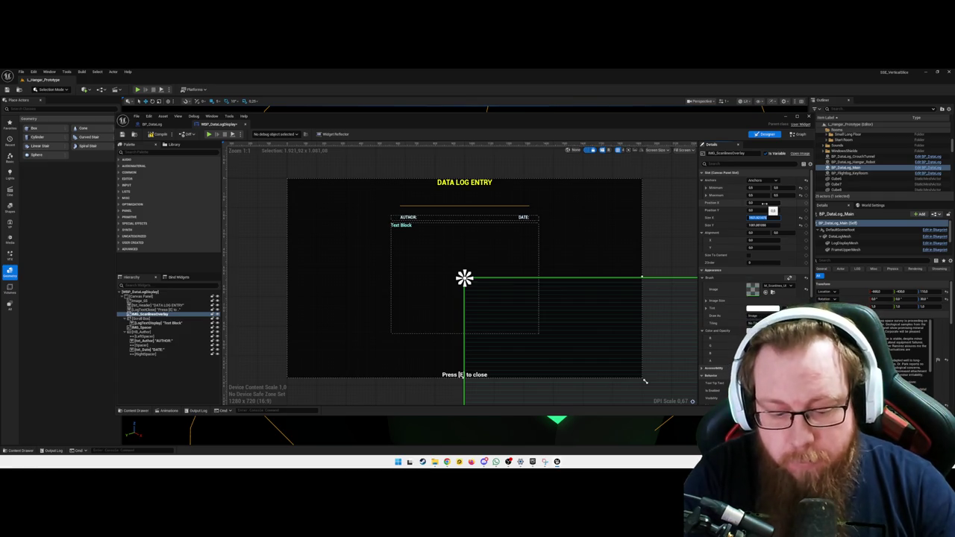
text(858)
key(Tab)
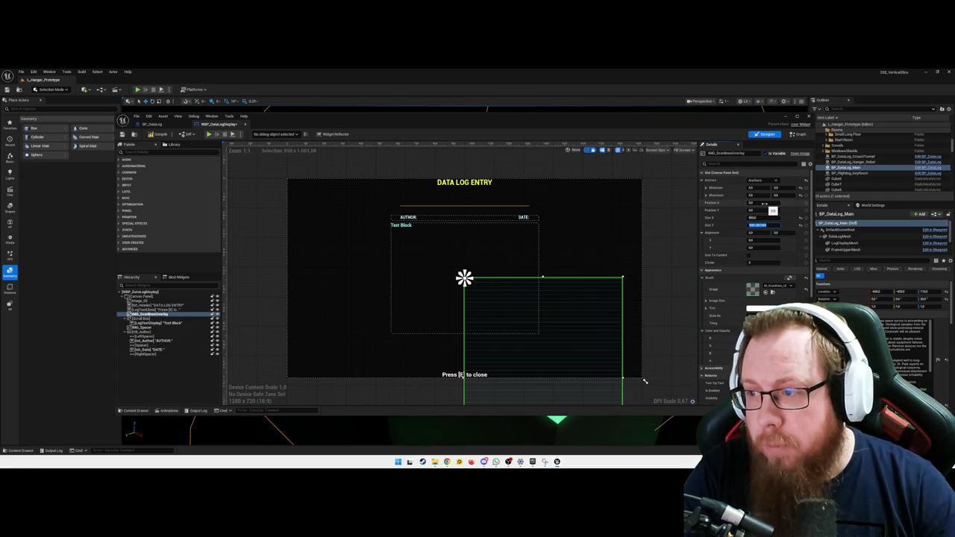
text(500)
key(Tab)
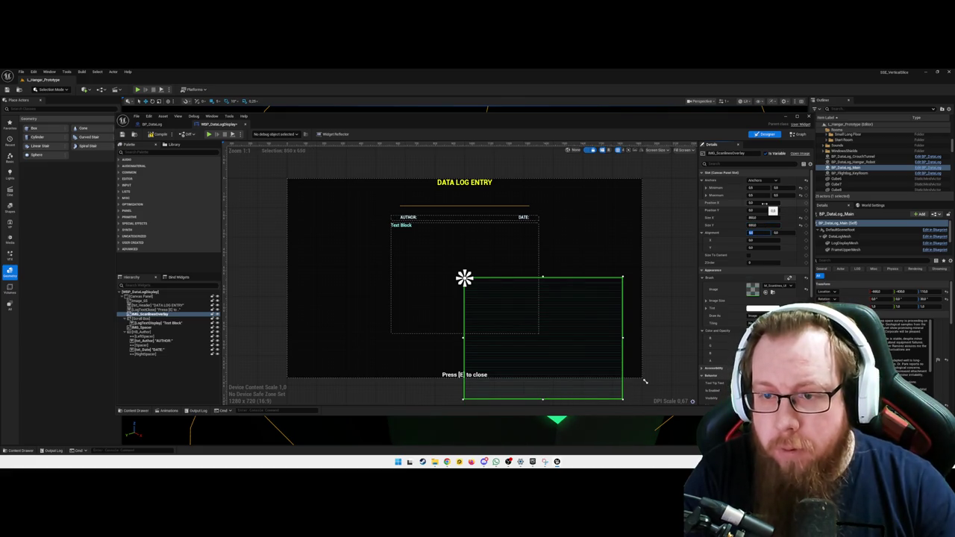
text(0.5)
key(Tab)
text(0.5)
key(Tab)
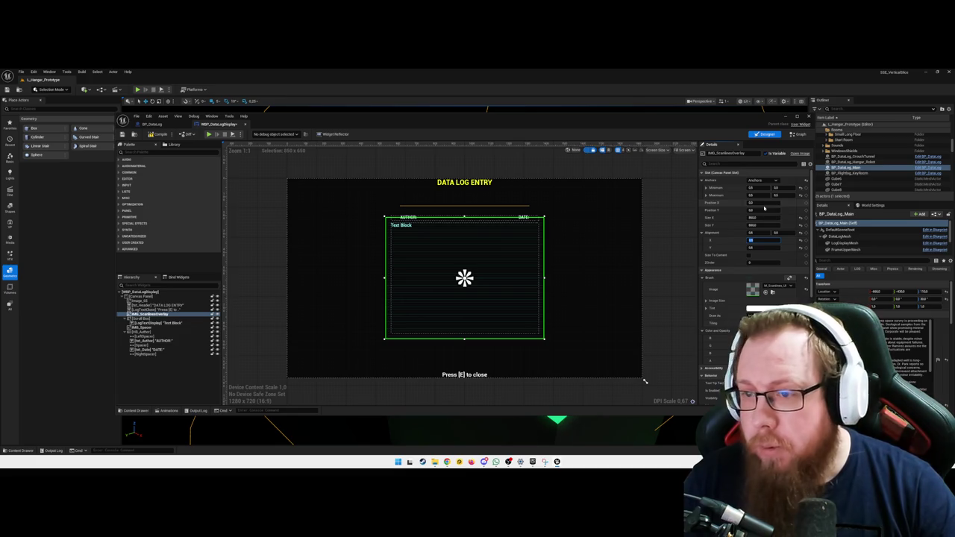
Step: Resize the scanline overlay to 800×600 and return to the level view
click(767, 218)
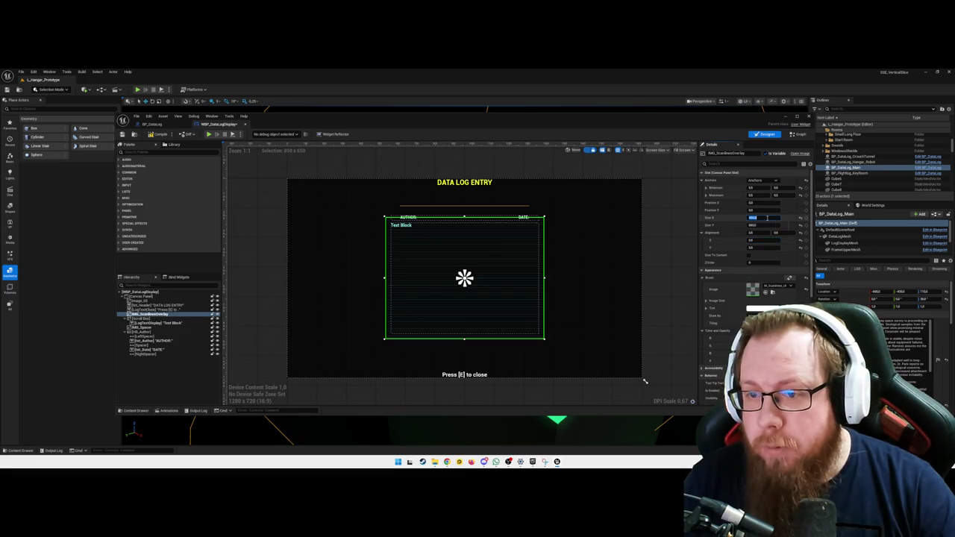
text(800)
key(Tab)
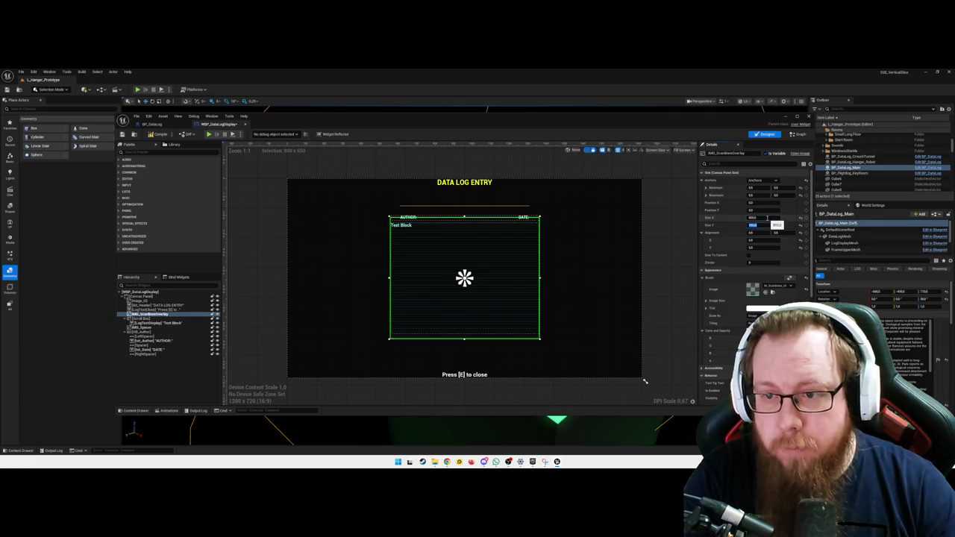
text(600)
key(Tab)
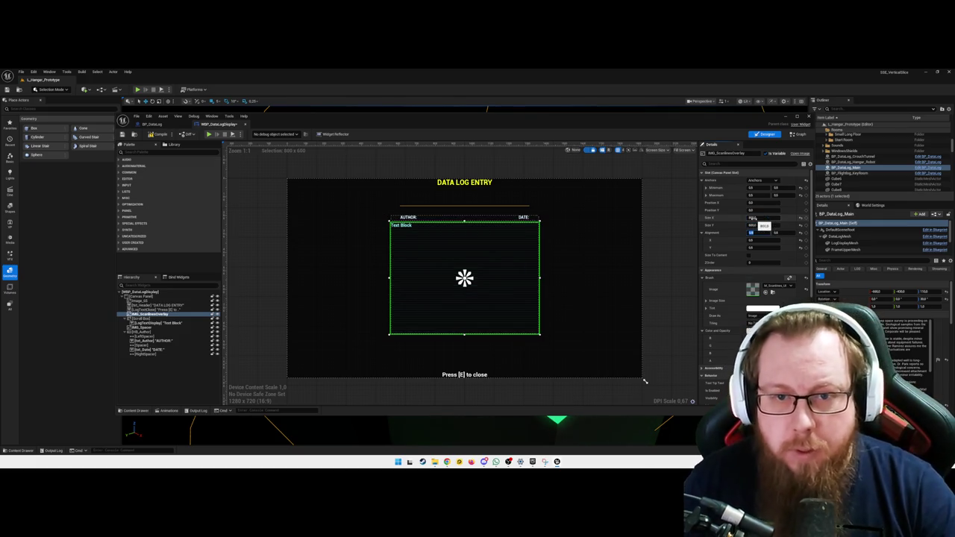
key(Escape)
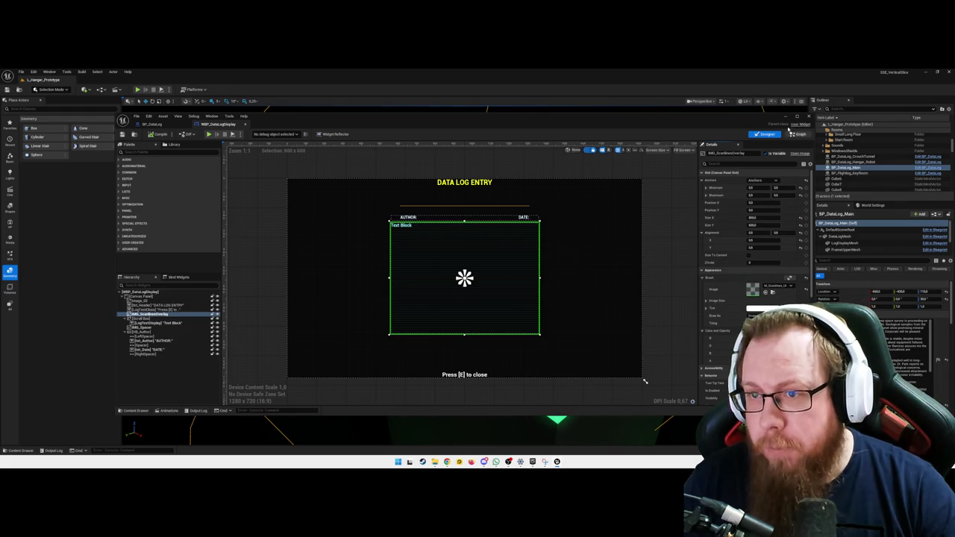
click(786, 117)
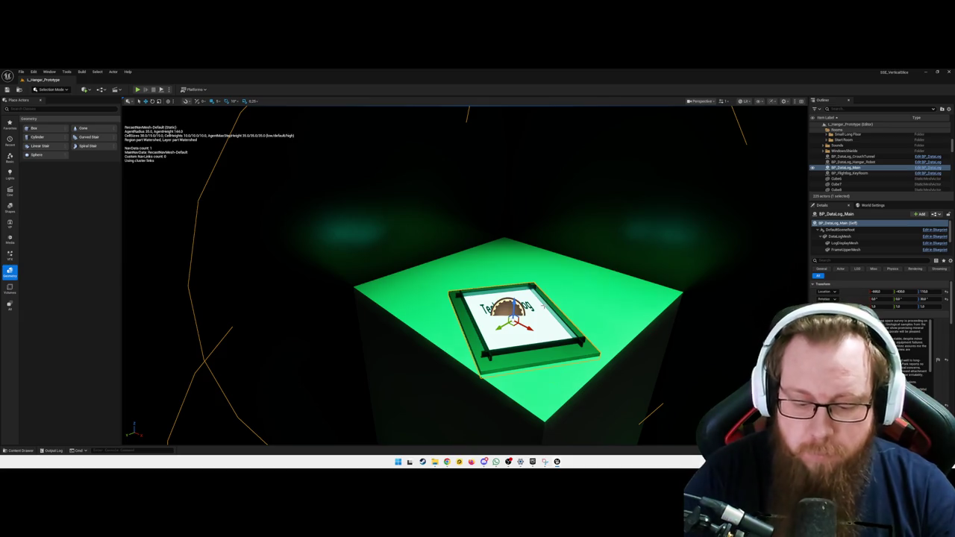
Step: Play the level, walk to the terminal, open its data log and scroll through the text
key(alt+p)
key(w)
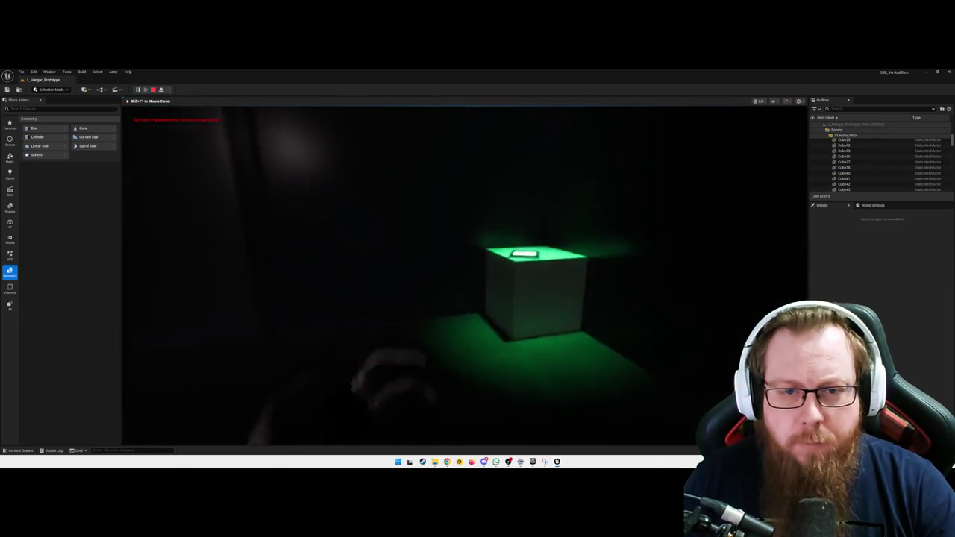
key(e)
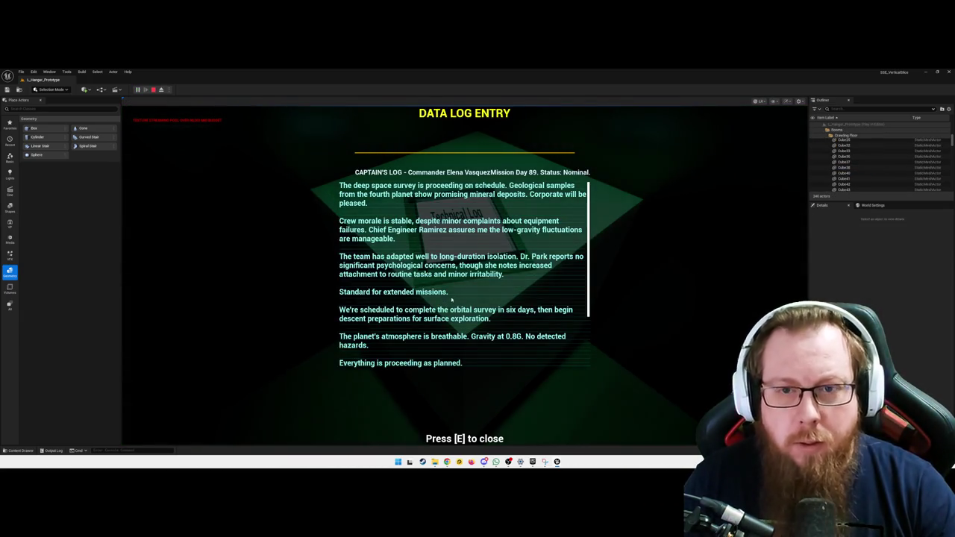
scroll(452, 284, down, 3)
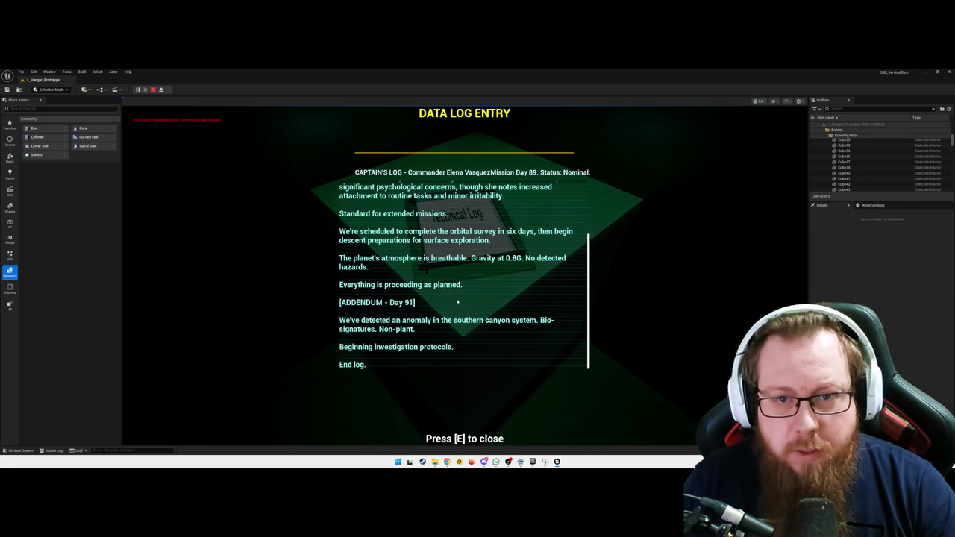
scroll(458, 301, up, 3)
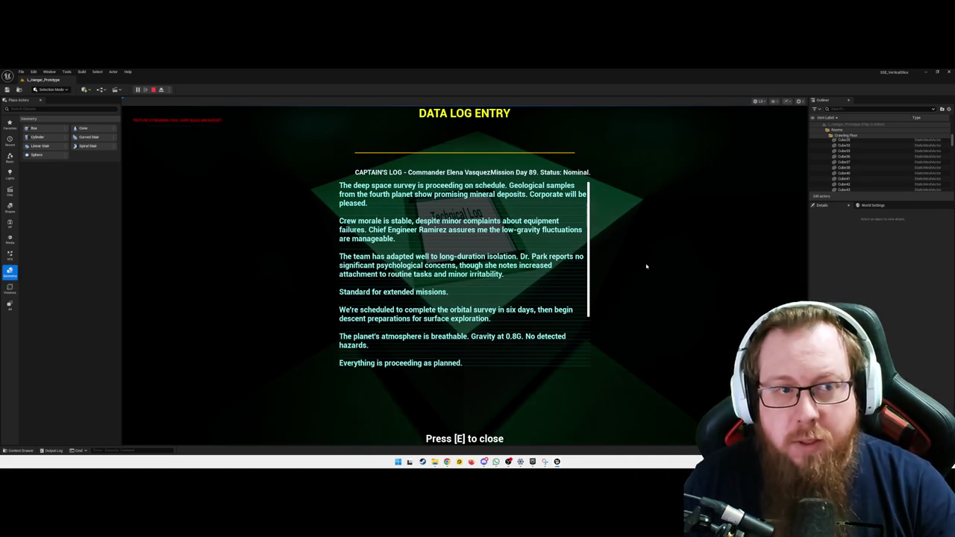
Step: Close the data log and quit the play session back to the editor
key(e)
key(Escape)
click(465, 310)
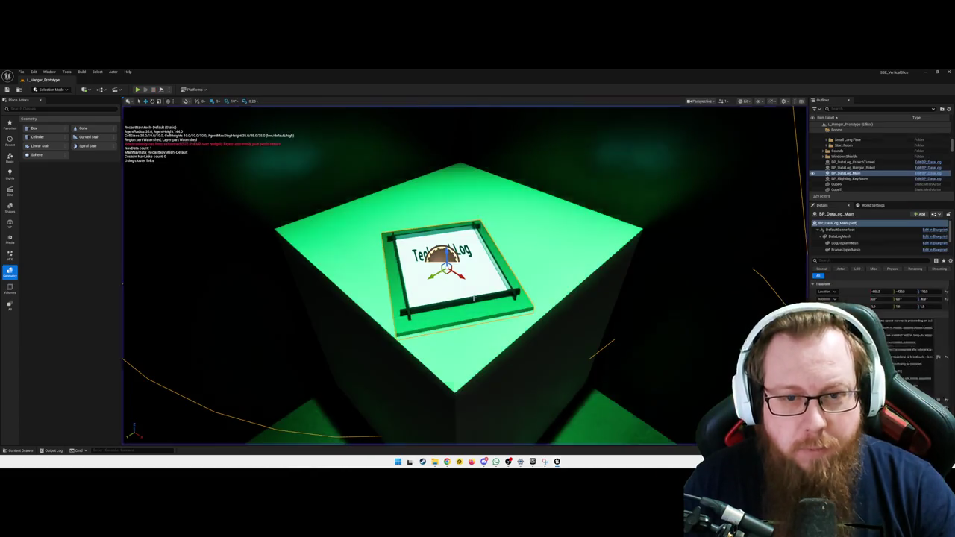
Step: Review the log text in the Details panel, then play the level again
scroll(881, 313, down, 10)
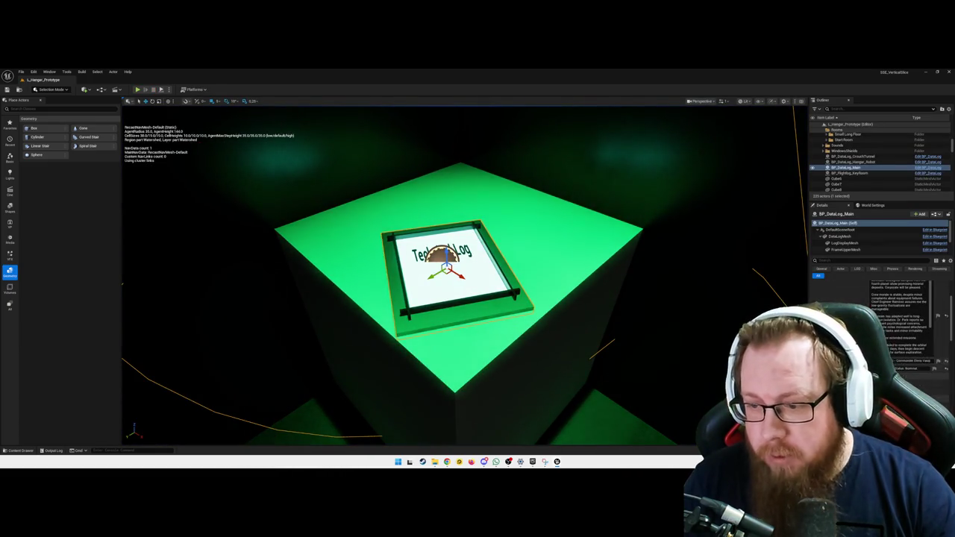
scroll(880, 314, down, 5)
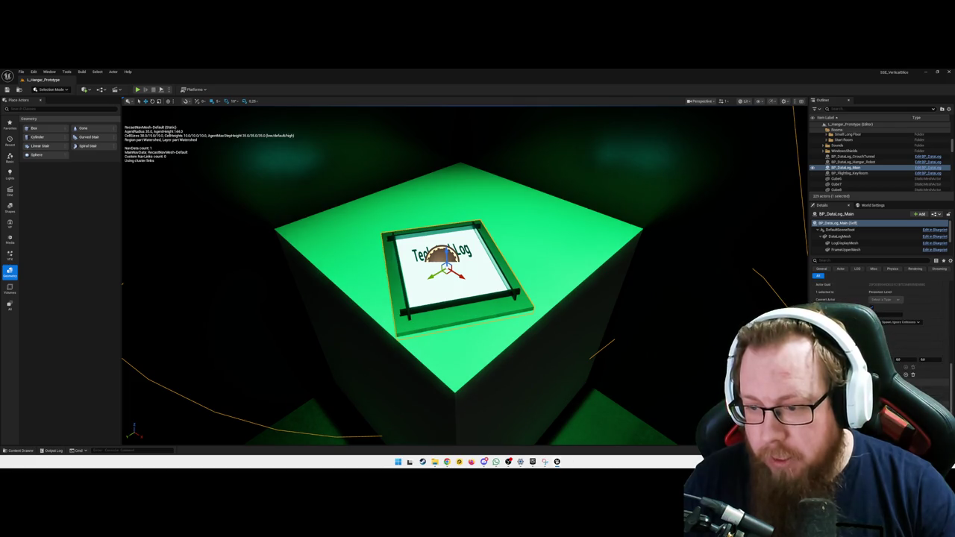
scroll(880, 313, up, 5)
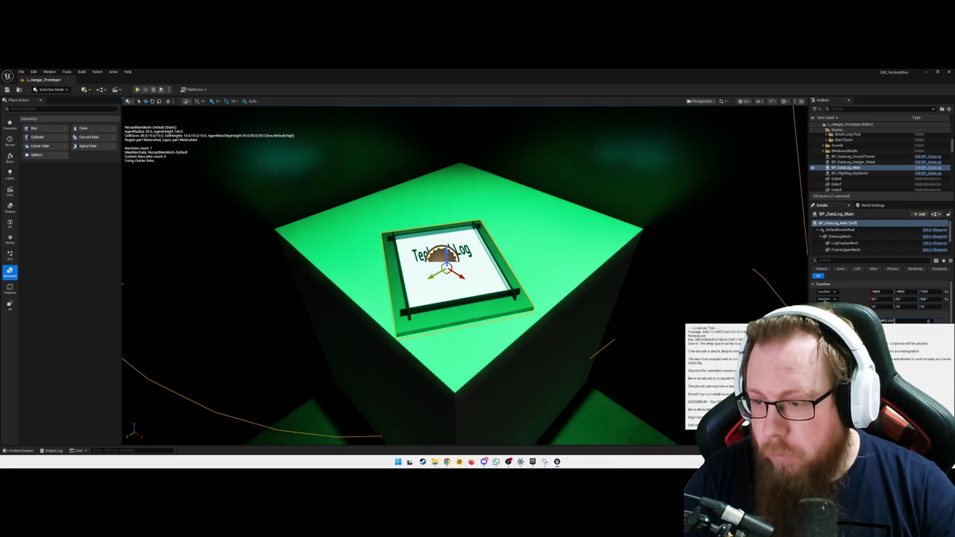
scroll(881, 313, down, 1)
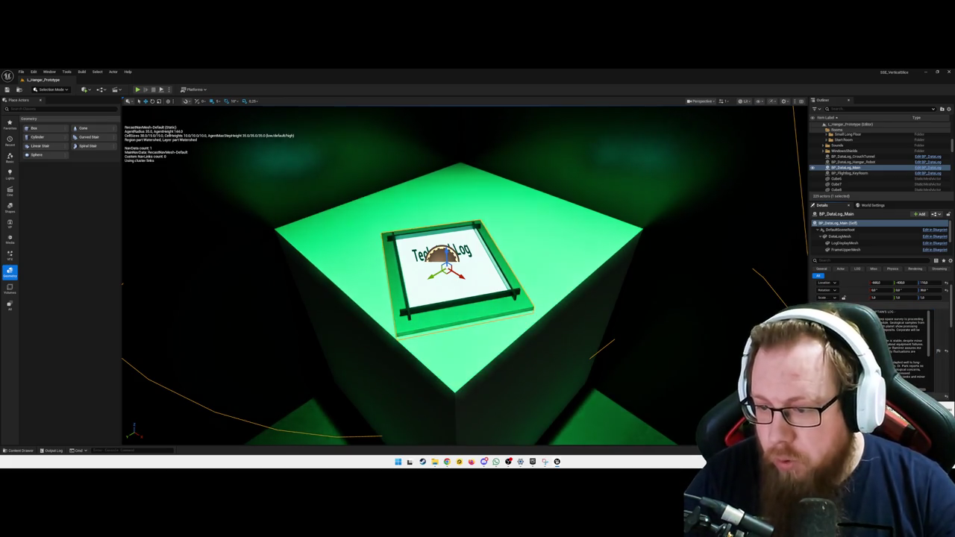
key(alt+p)
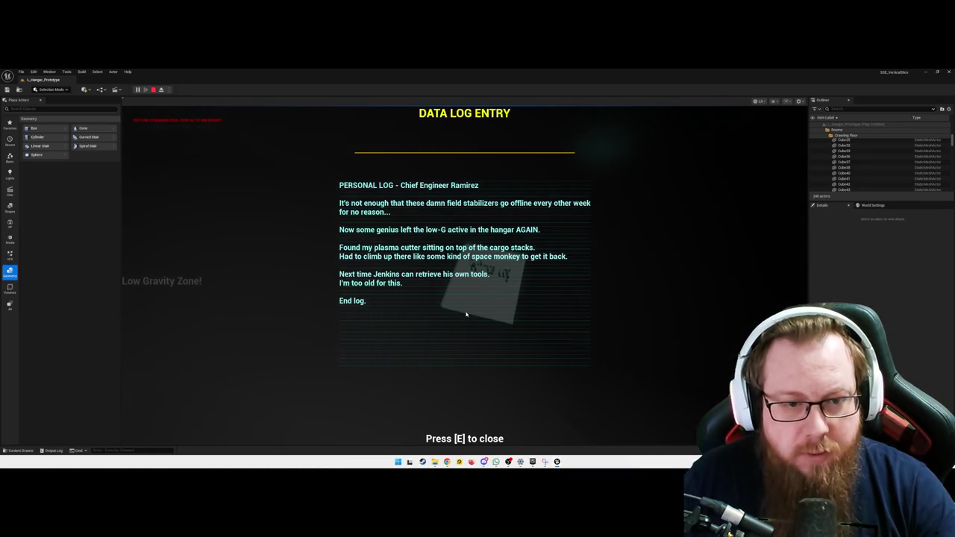
Step: Close the personal log, walk to the tablet on the green cube and read its captain's log
key(e)
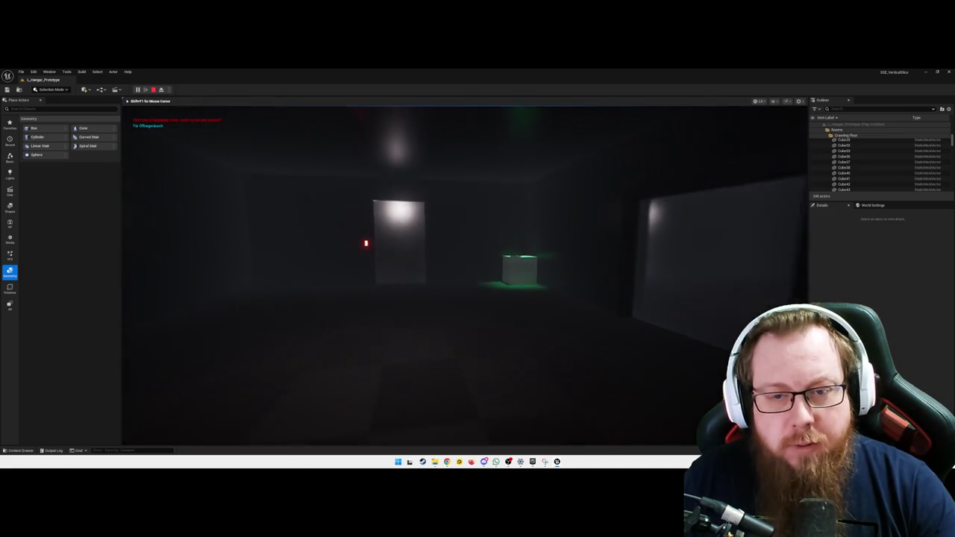
key(w)
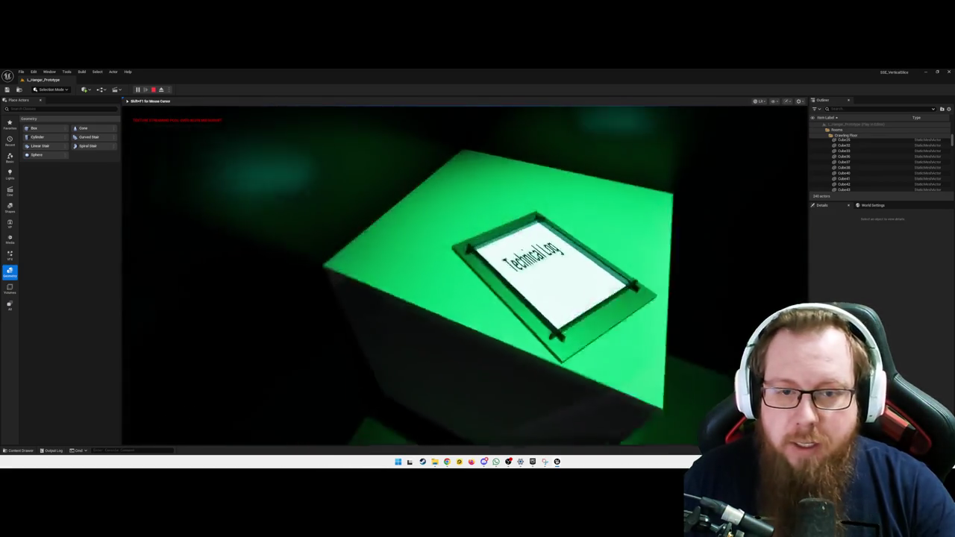
key(e)
scroll(453, 277, down, 3)
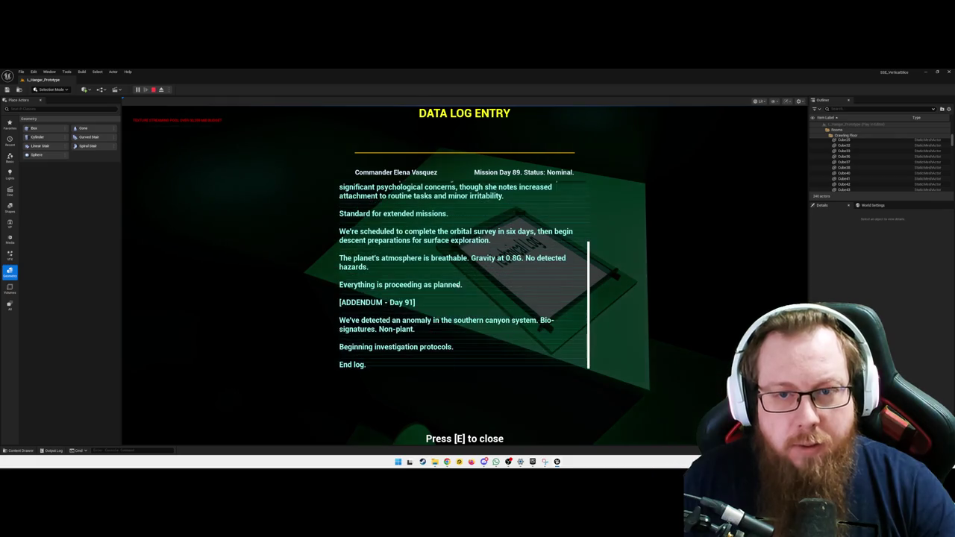
scroll(450, 296, up, 3)
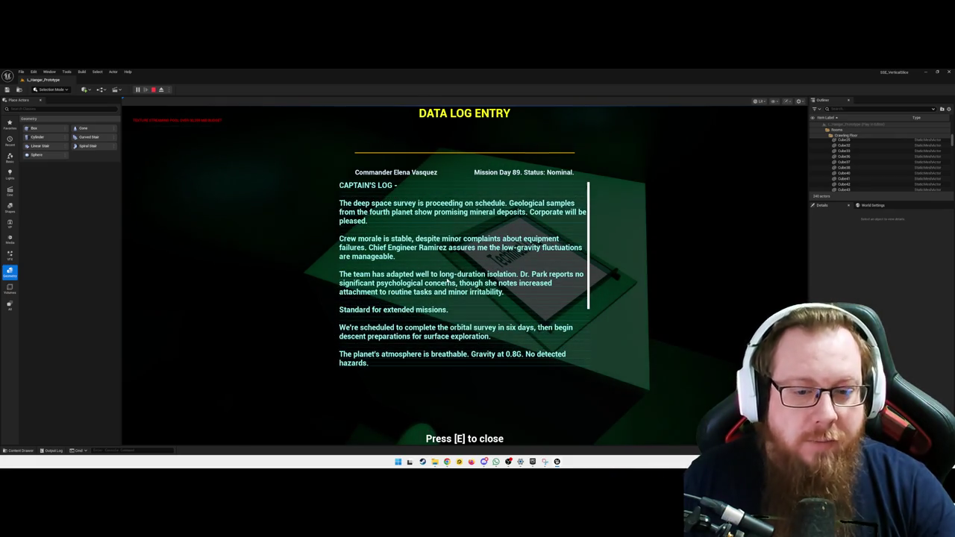
Step: Close the log entry, pause the game and quit back to the editor
key(e)
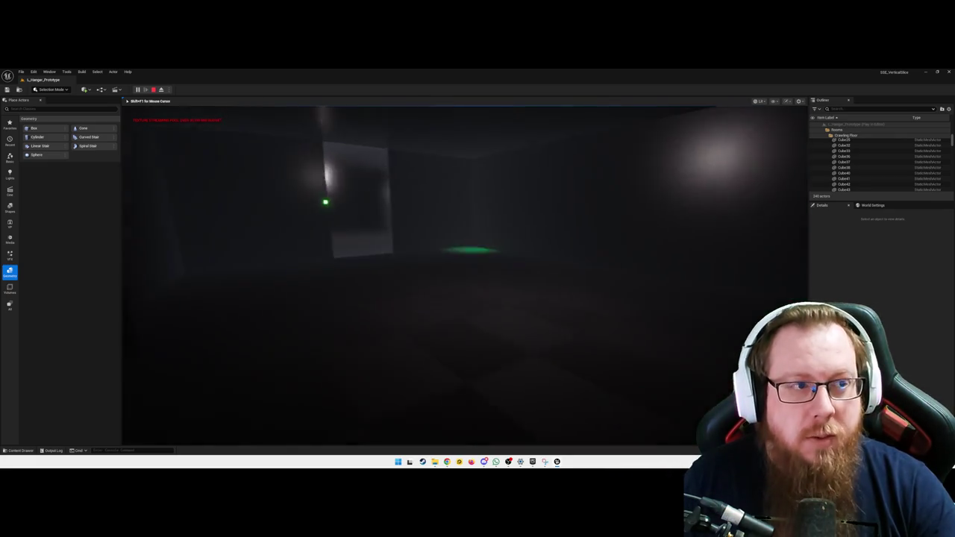
key(Escape)
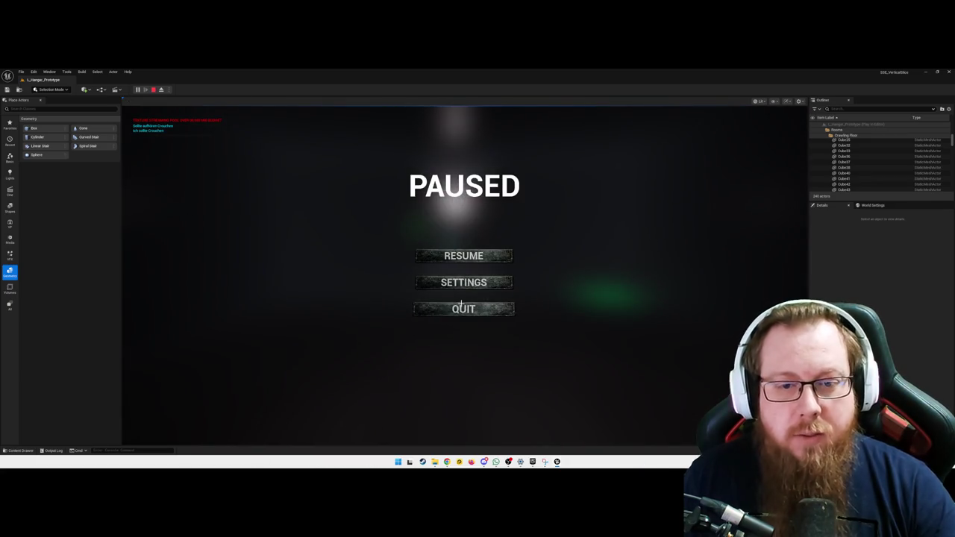
click(463, 308)
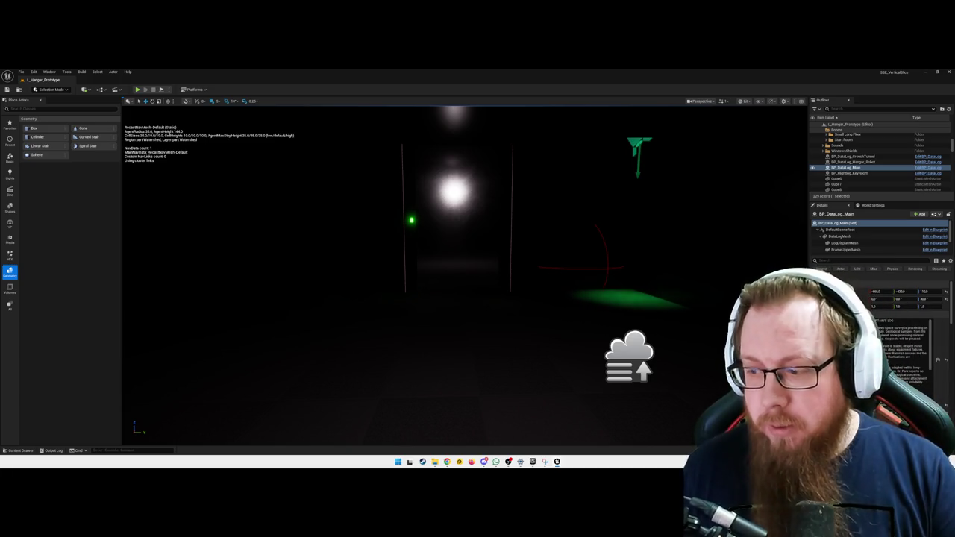
Step: Delete the repeated 'Chief Engineer' after 'PERSONAL LOG -' in BP_DataLog3's log text, then play-test
scroll(910, 321, down, 5)
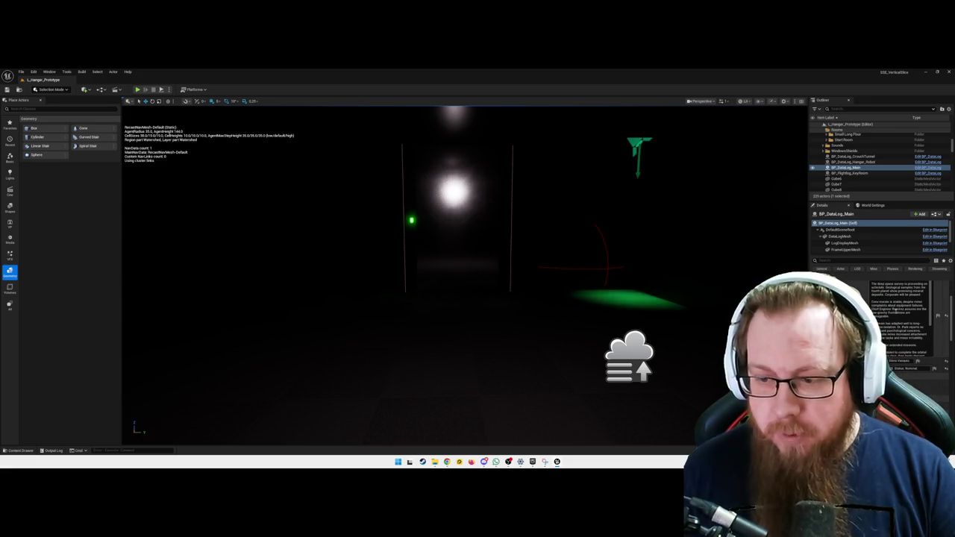
scroll(910, 321, up, 3)
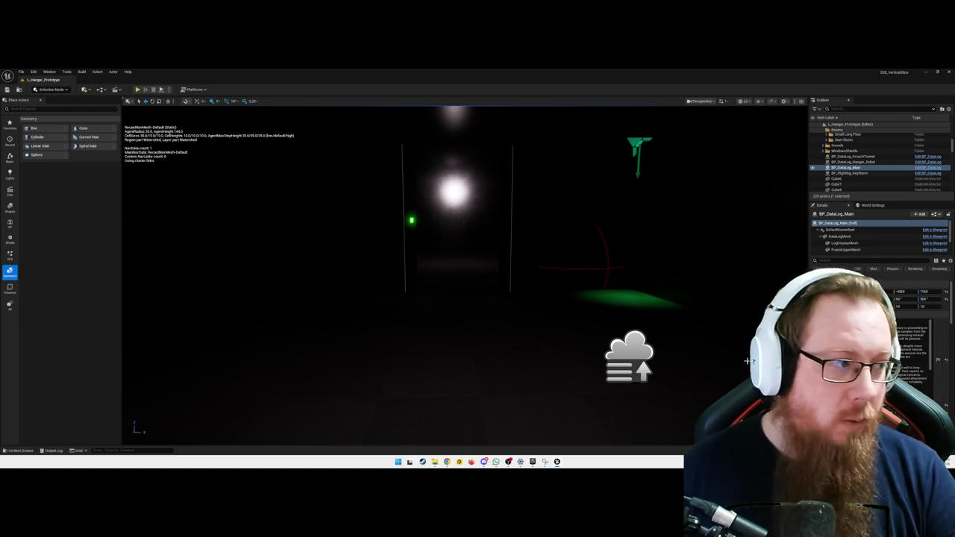
mouse_move(496, 324)
mouse_down()
mouse_move(496, 294)
mouse_move(469, 328)
mouse_up()
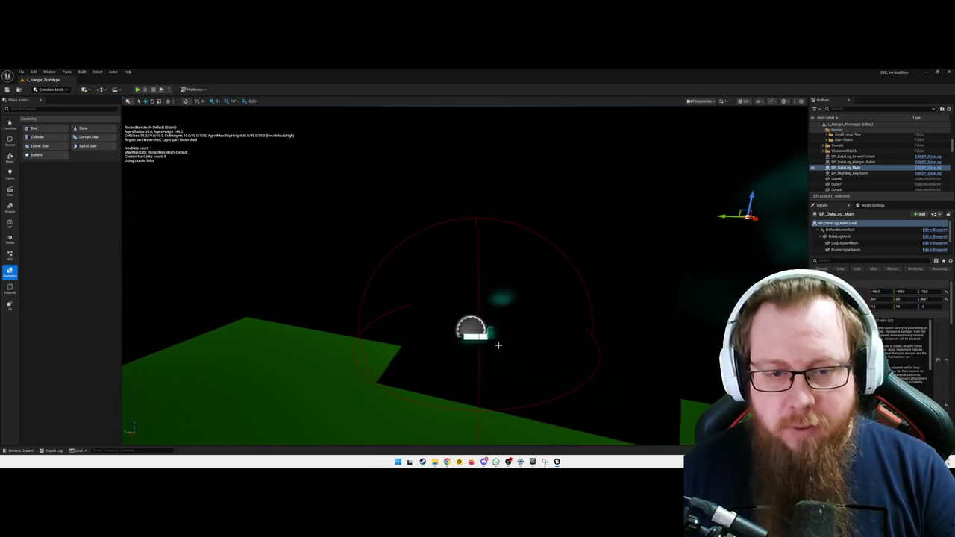
click(468, 329)
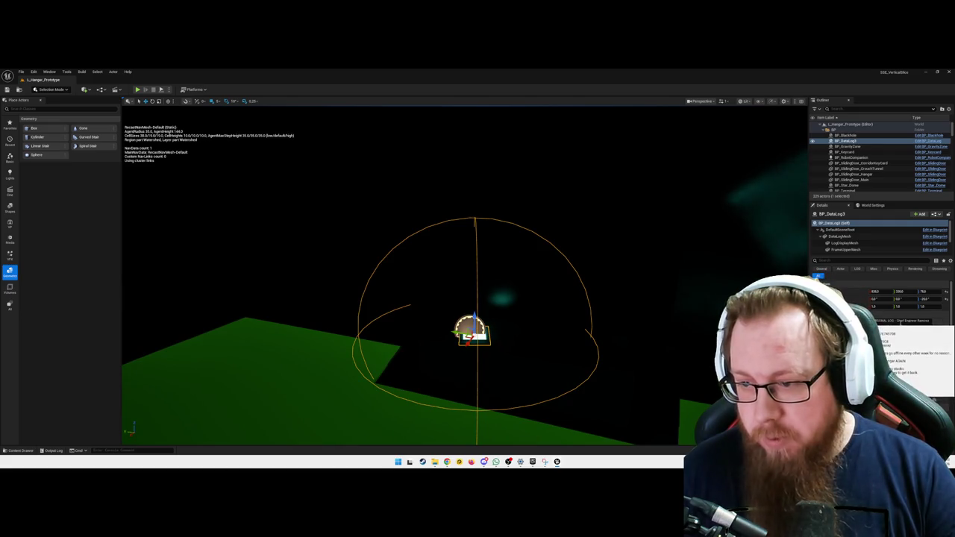
drag(897, 320, 928, 320)
text(E)
key(BackSpace)
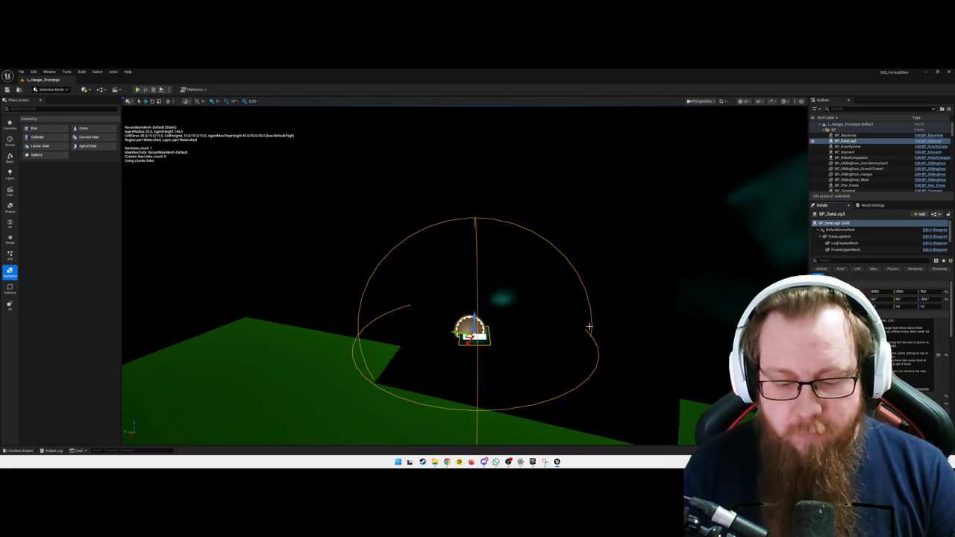
key(alt+p)
key(w)
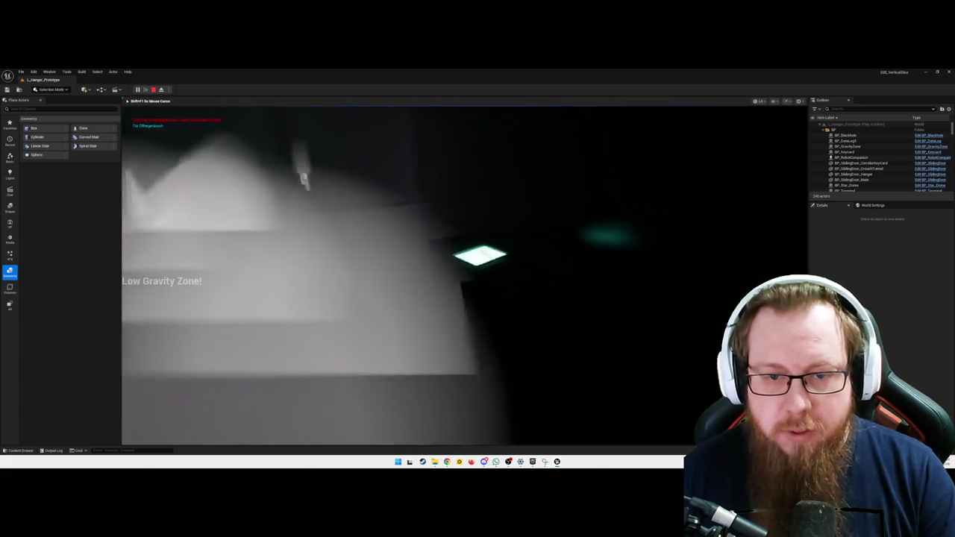
Step: Read the Technical Log entry in play, then close it and quit to the editor
key(e)
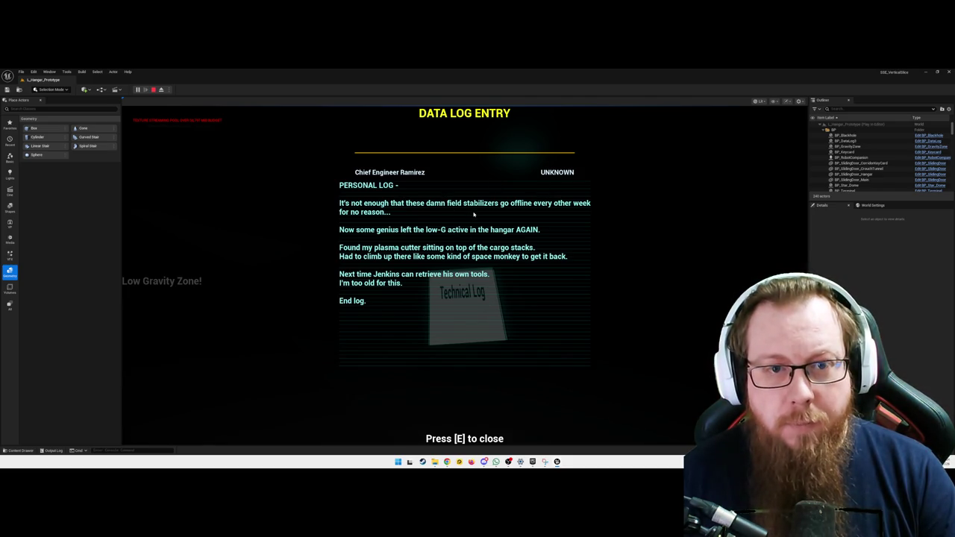
key(e)
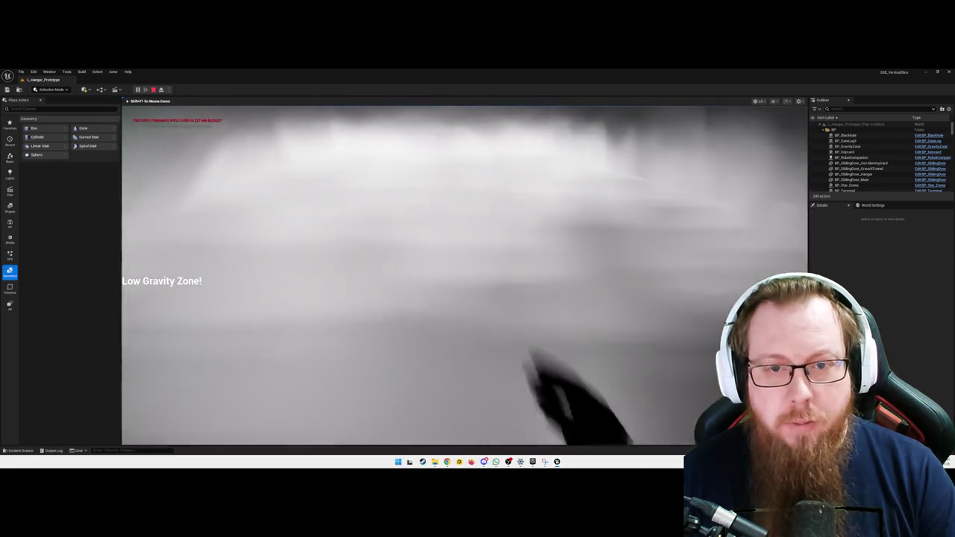
key(Escape)
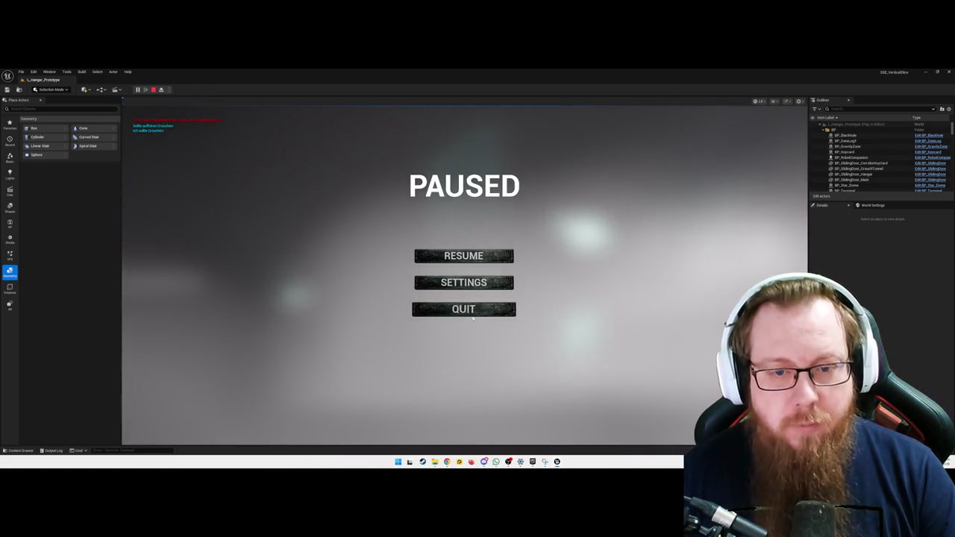
click(467, 311)
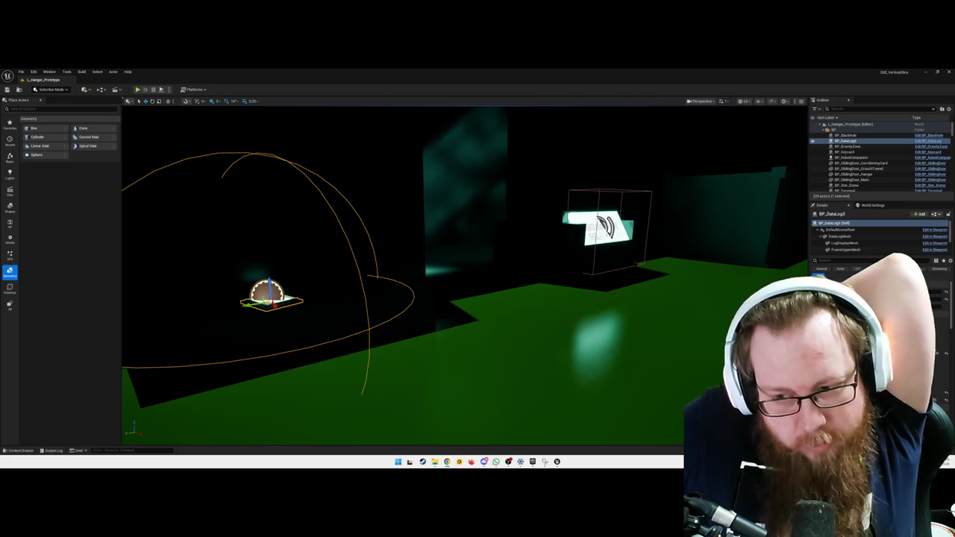
Step: Fly the viewport to the doorway, frame BP_DataLog3 with F, and open the File menu
key(p)
mouse_move(499, 307)
mouse_down()
mouse_move(432, 291)
mouse_move(403, 305)
mouse_up()
drag(244, 149, 272, 158)
mouse_move(323, 239)
mouse_down()
mouse_move(385, 246)
mouse_move(521, 167)
mouse_up()
key(f)
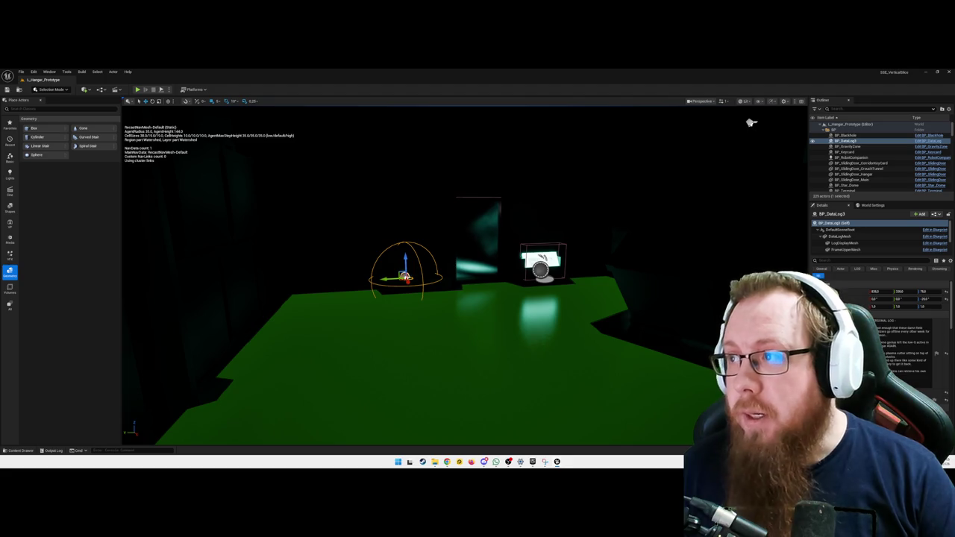
drag(746, 132, 738, 119)
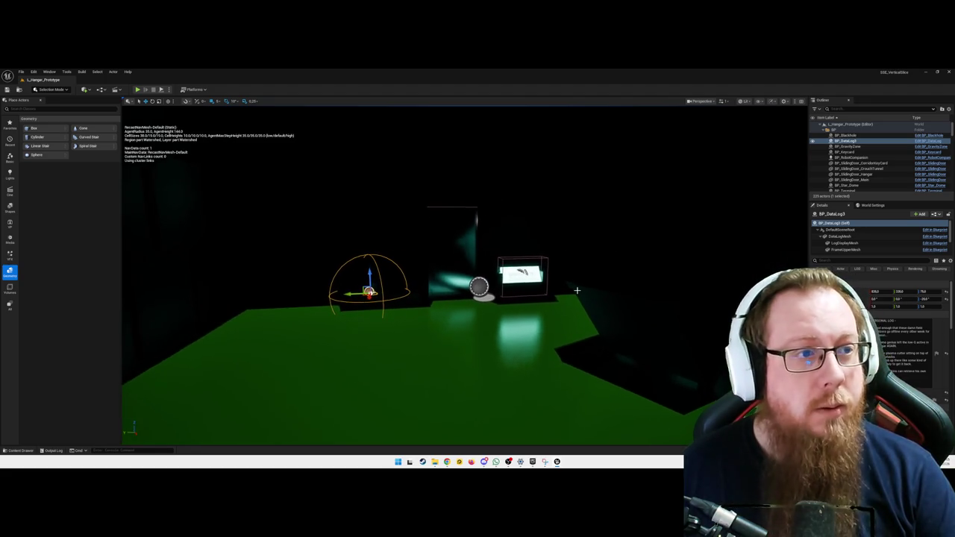
click(21, 72)
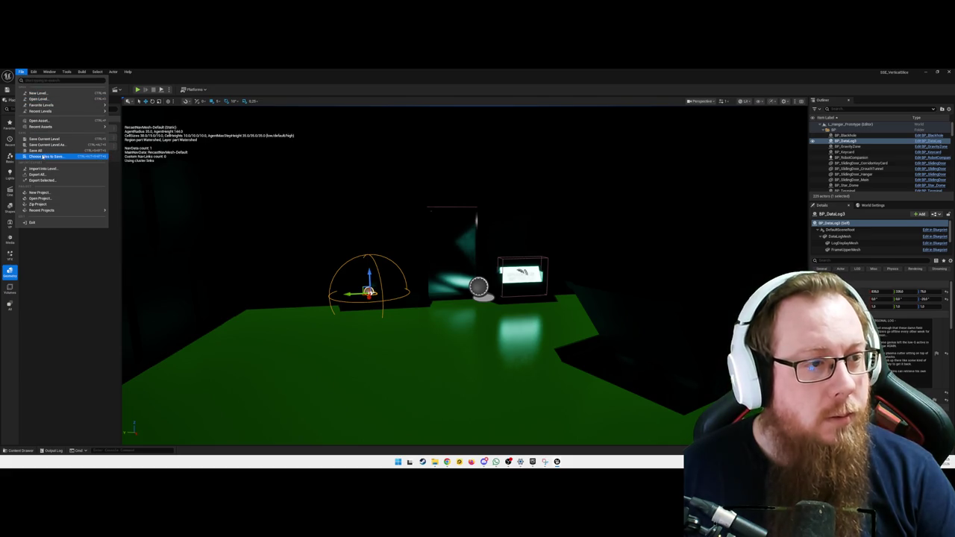
Step: Open a PowerShell terminal in the Unreal Projects > SSE_VerticalSlice folder from File Explorer
key(Escape)
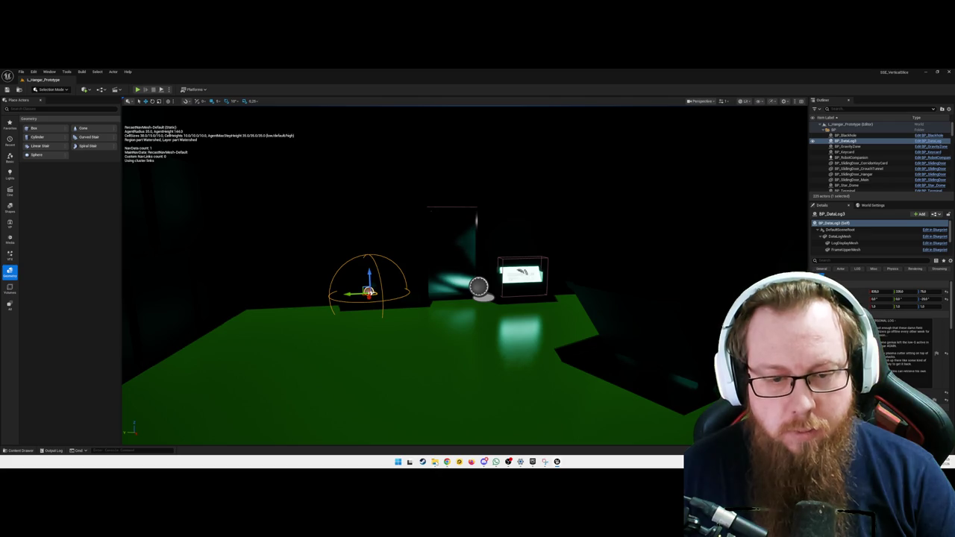
mouse_move(435, 461)
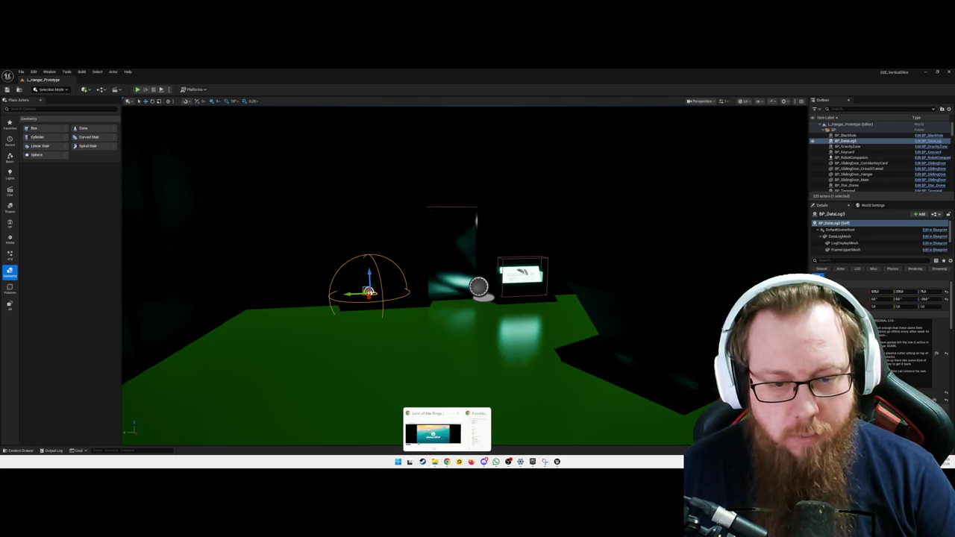
click(421, 436)
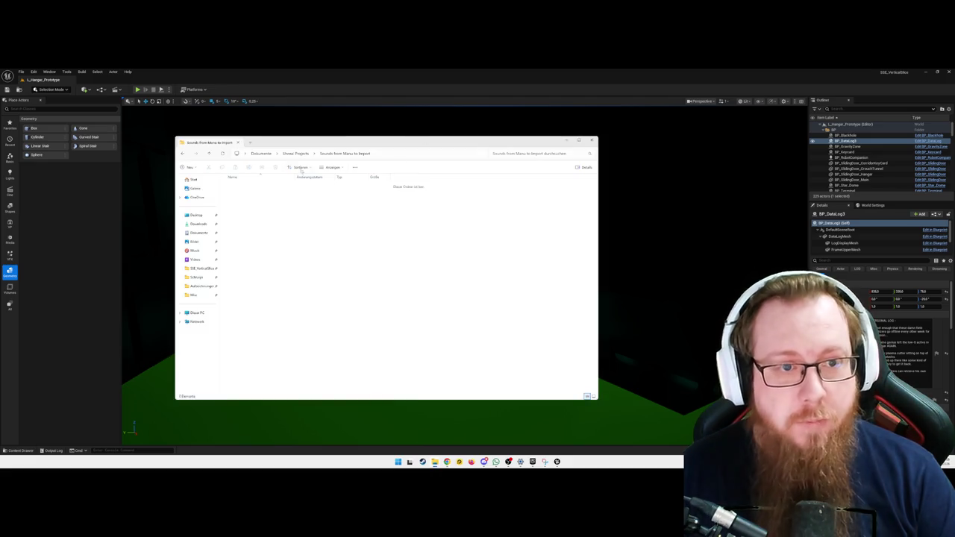
click(298, 155)
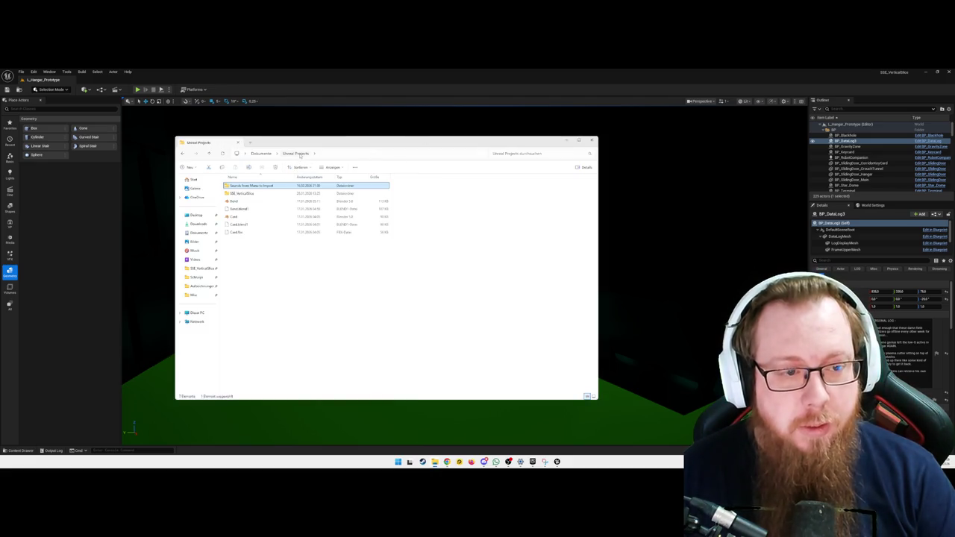
double_click(263, 193)
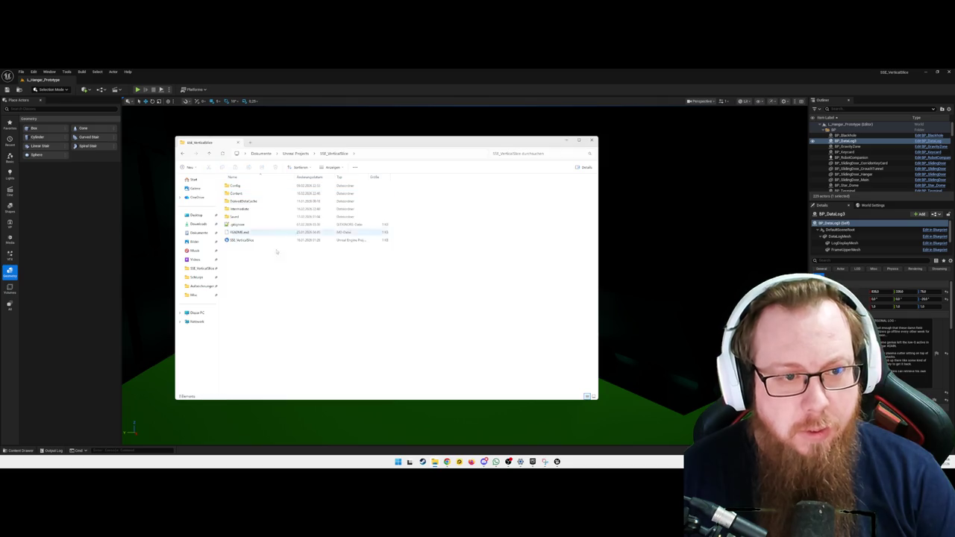
right_click(287, 281)
click(312, 342)
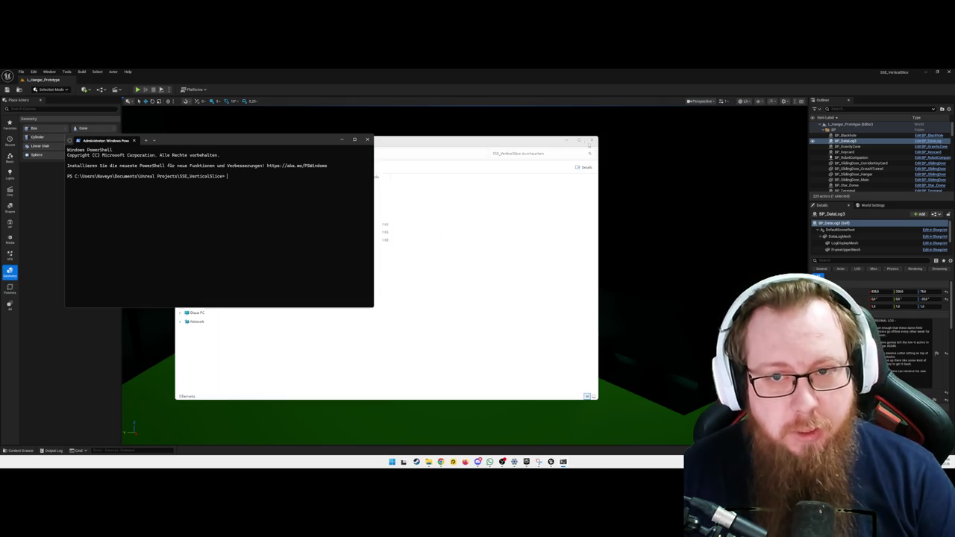
Step: Run git status in the project folder, review the modified and untracked files, then minimise the terminal
click(568, 142)
drag(251, 142, 385, 194)
text(git)
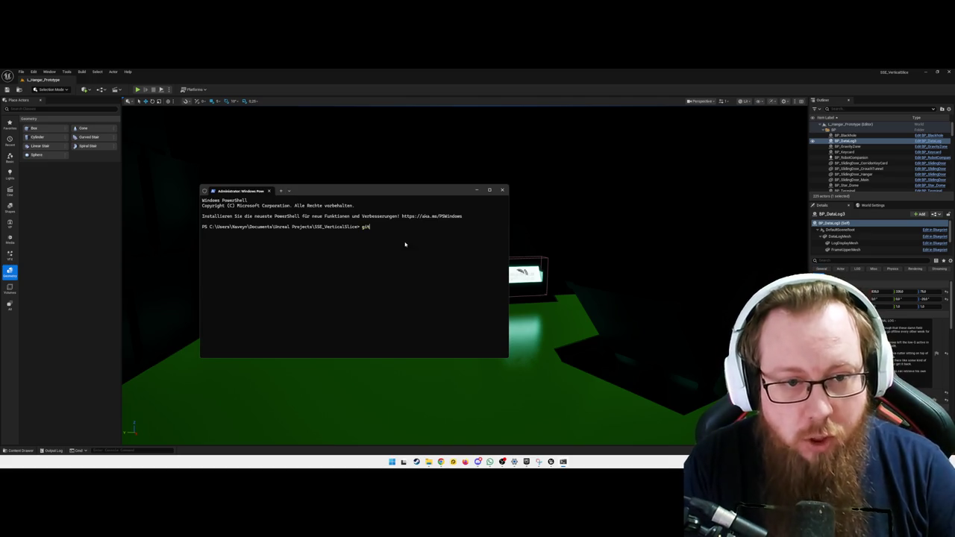
text( status)
key(Return)
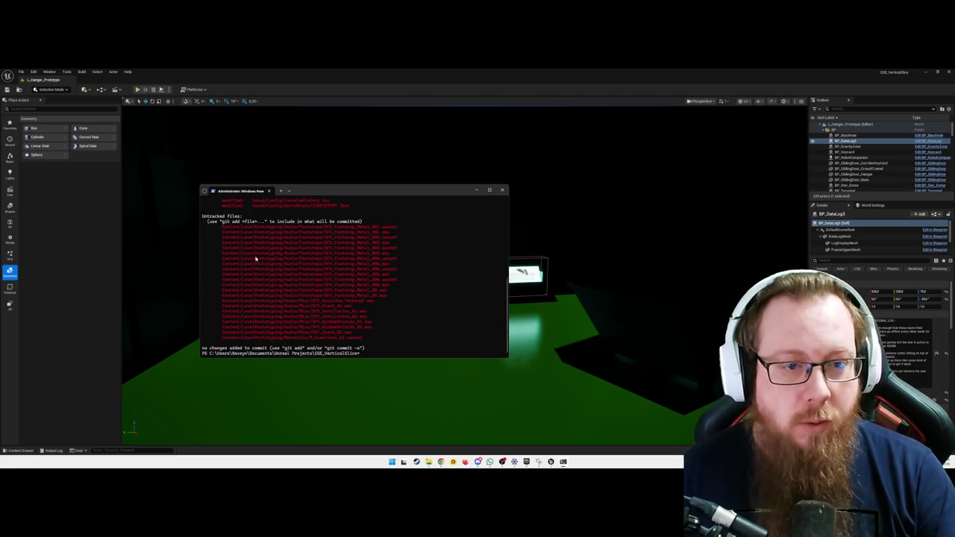
scroll(375, 287, up, 8)
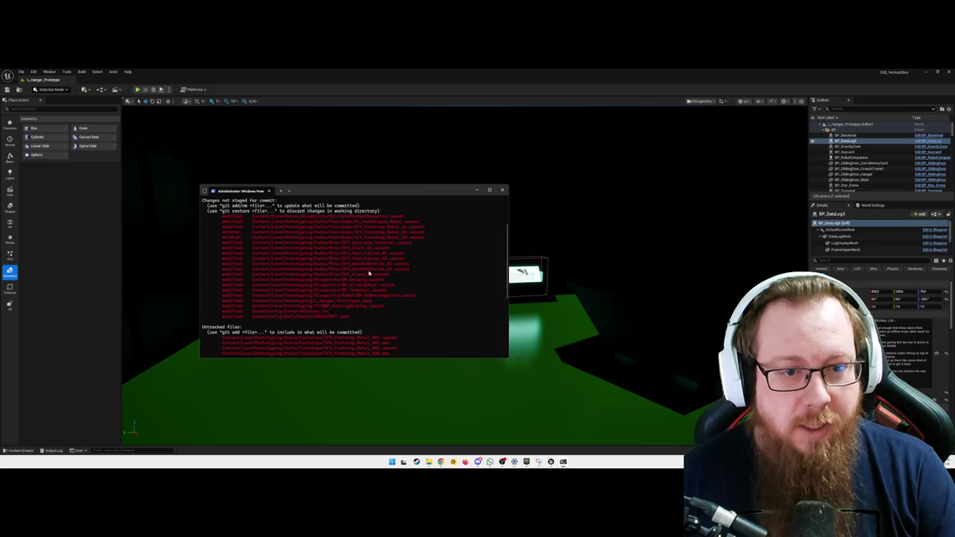
scroll(336, 273, down, 8)
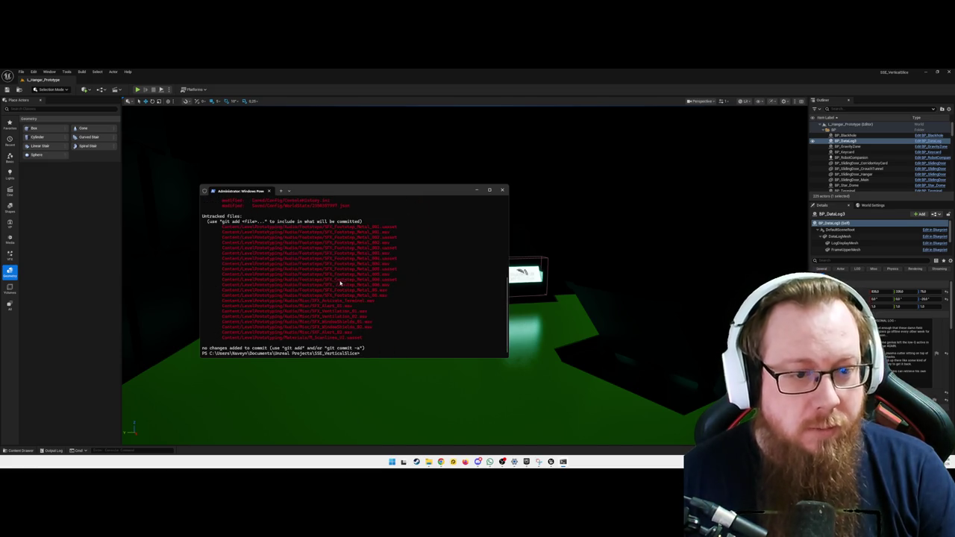
scroll(358, 319, up, 5)
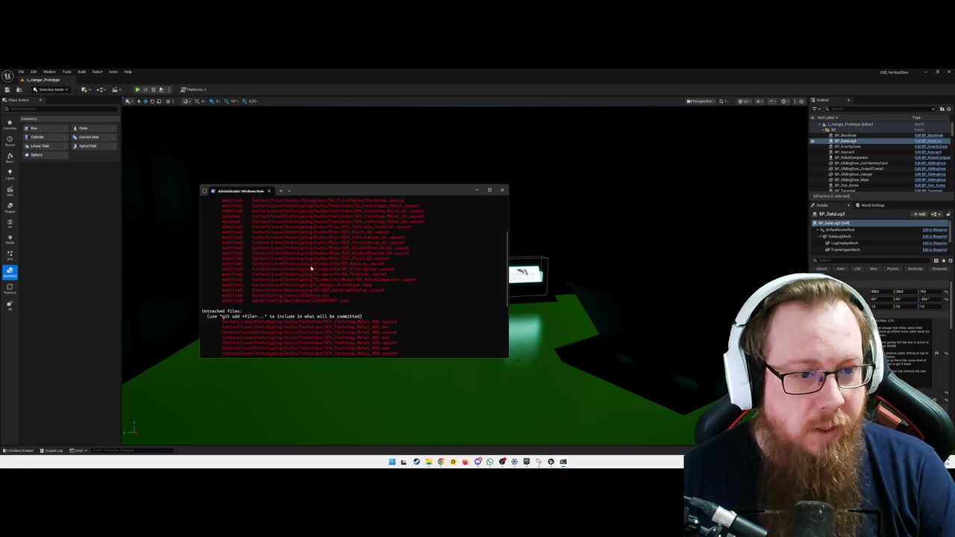
scroll(252, 247, up, 5)
scroll(250, 284, down, 8)
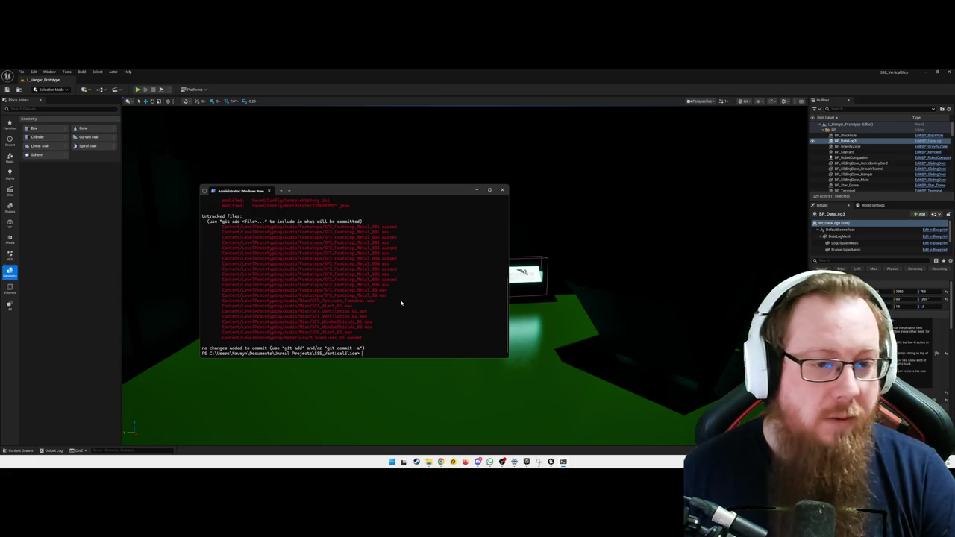
click(477, 190)
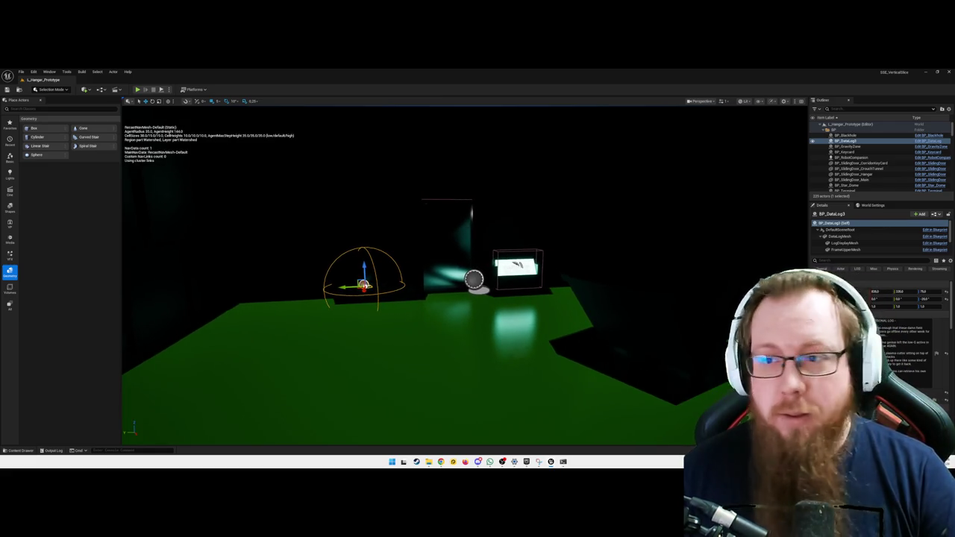
drag(477, 299, 489, 304)
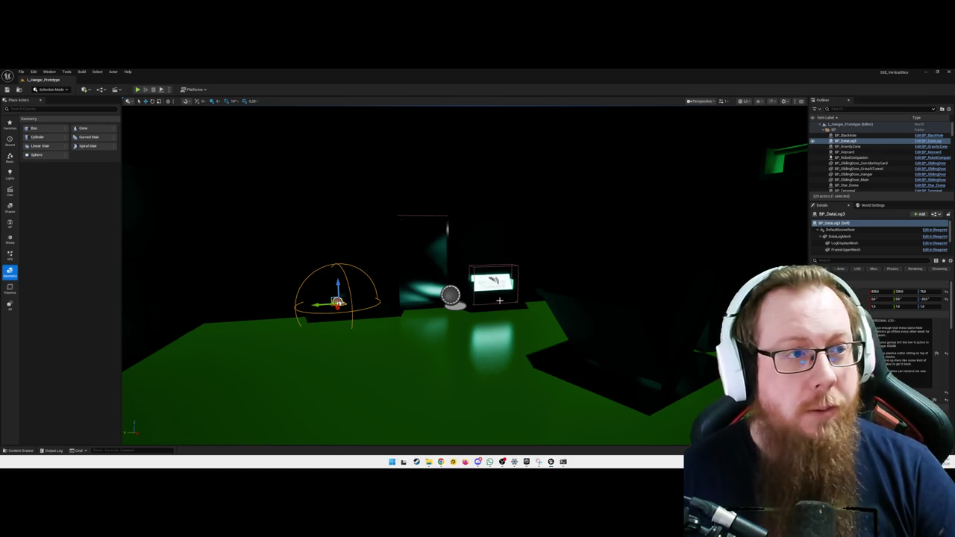
key(p)
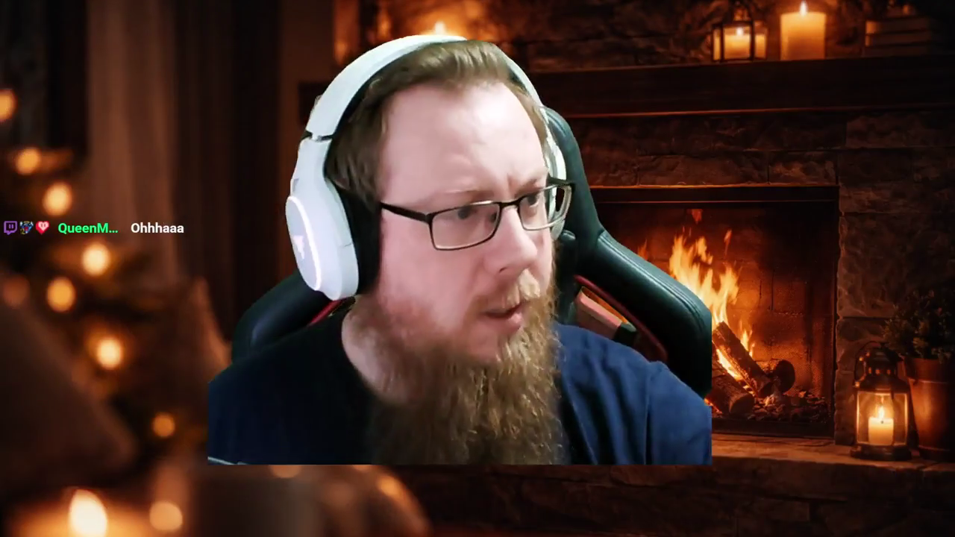